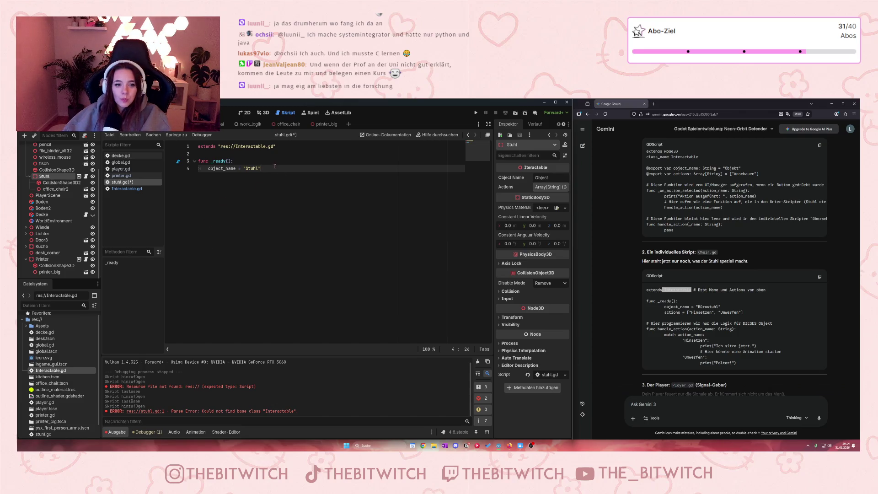
Add actions = ["Hinsetzen"] below object_name in stuhl.gd's _ready, then start an unindented line.
key(Return)
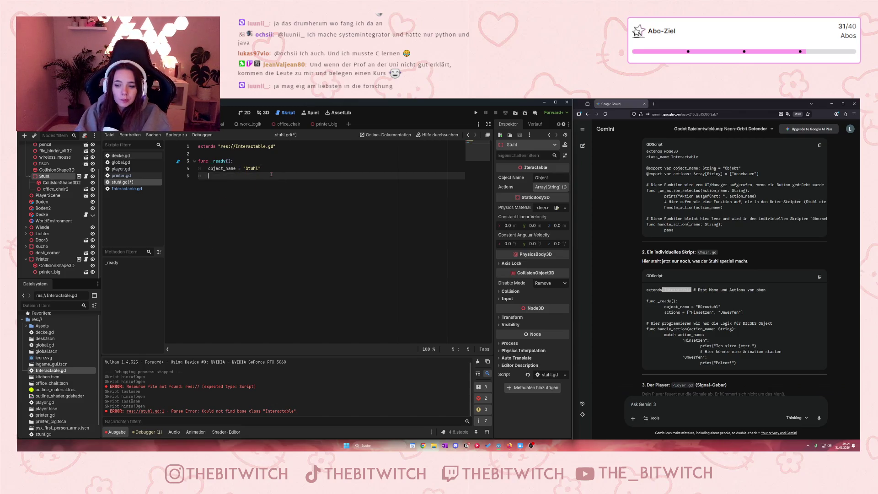
text(ions)
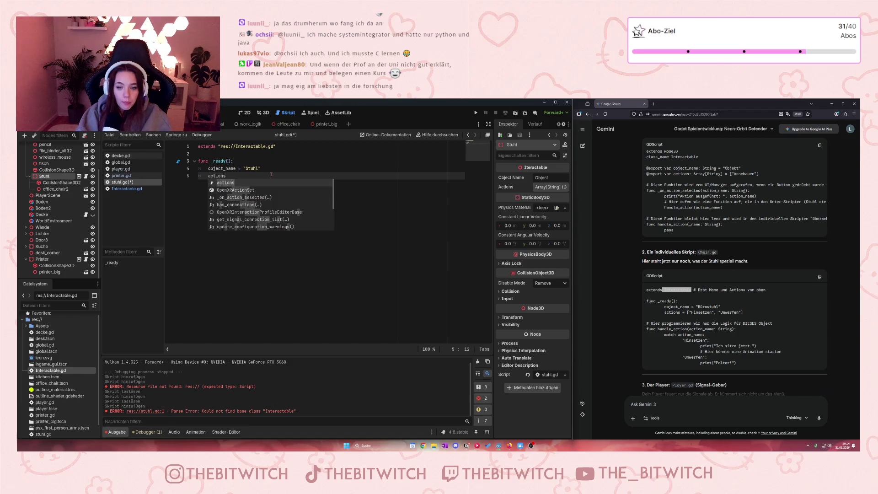
text( = [)
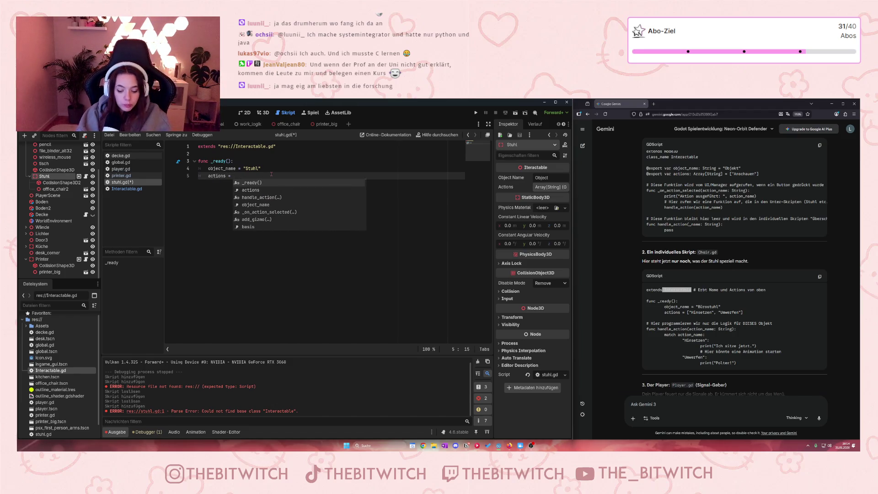
text(")
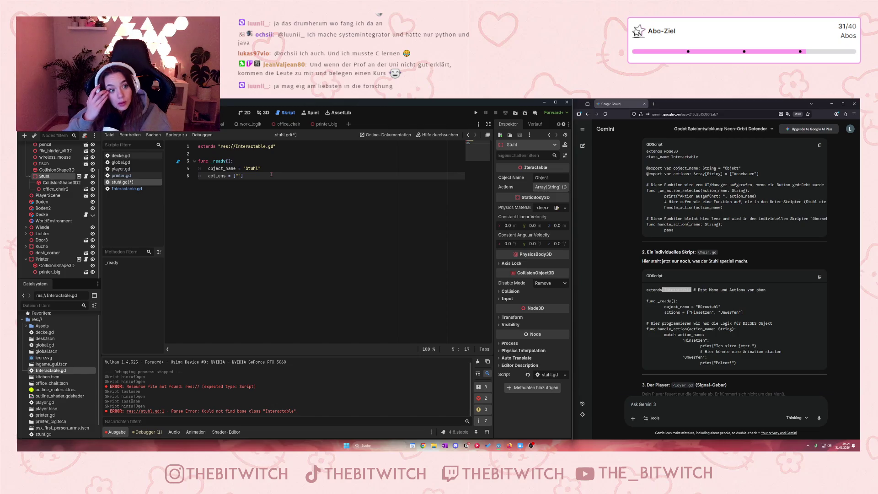
text(Hinsetzen)
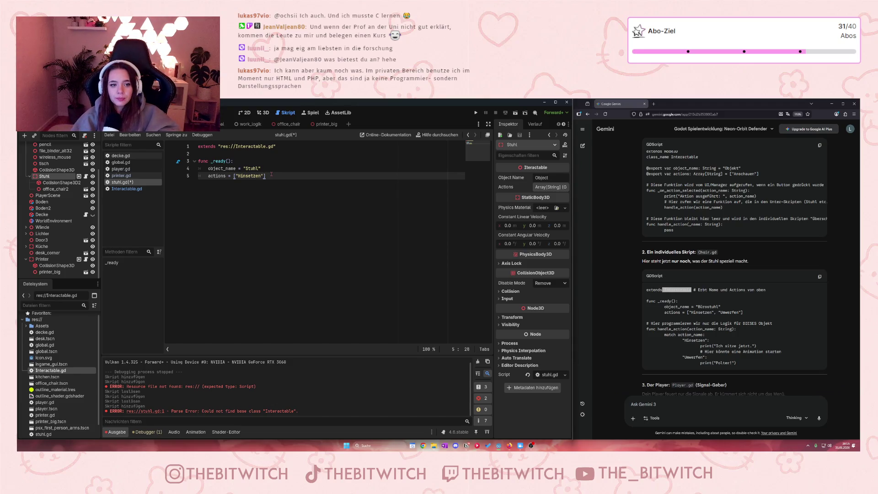
key(Return)
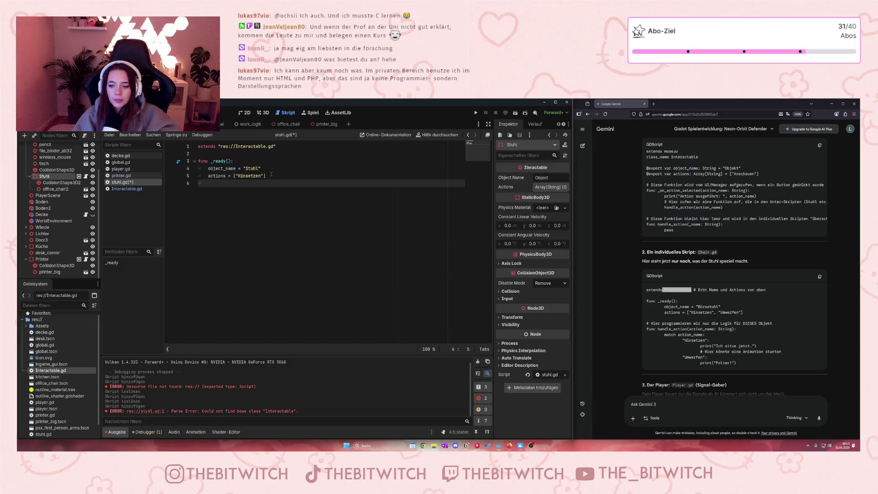
key(Return)
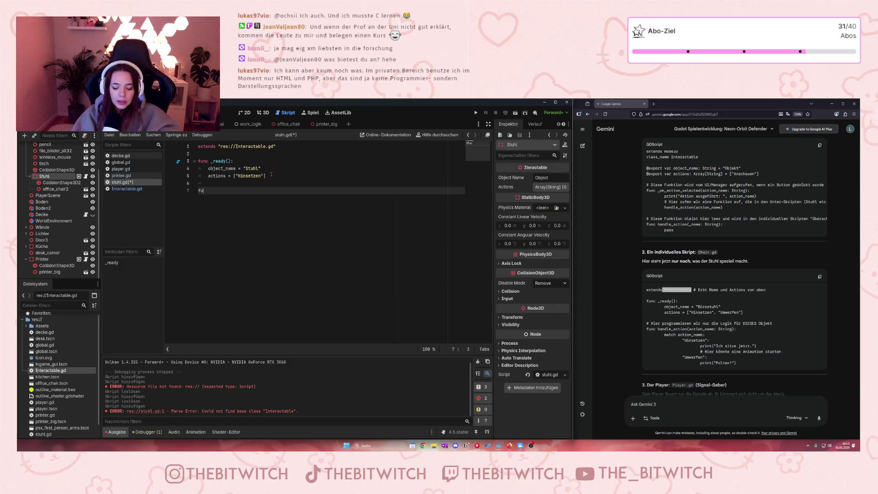
Declare func handle_action(action_name: String): with a match on action_name.
text(nc h)
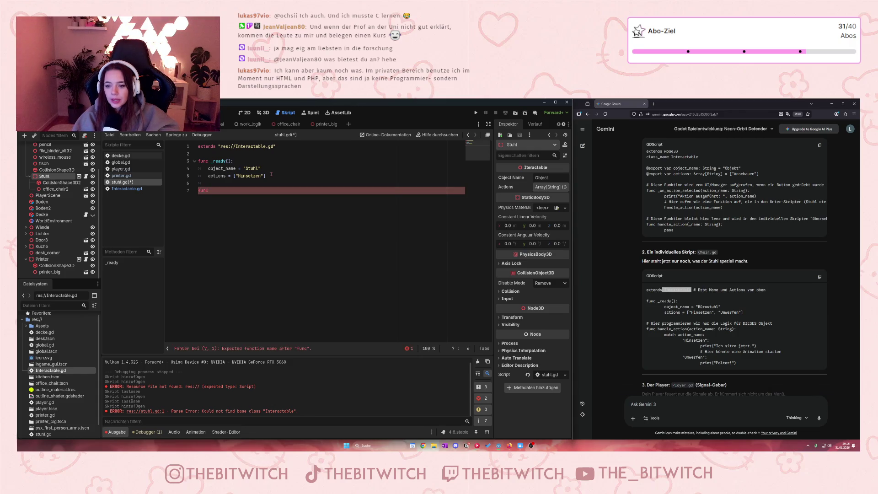
text(andle_ac)
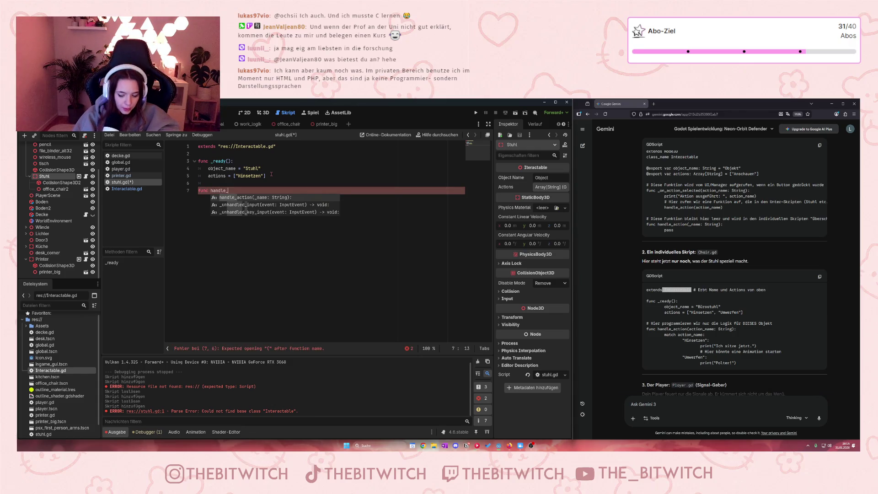
text(tion)
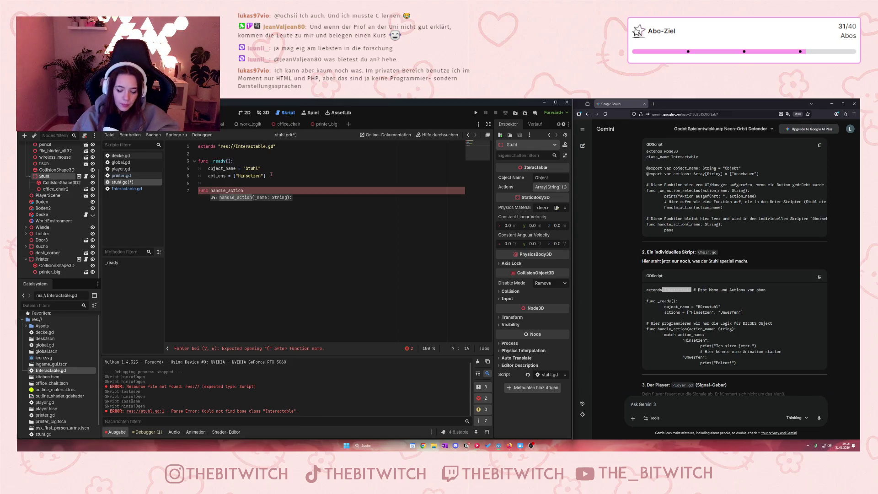
text((ac)
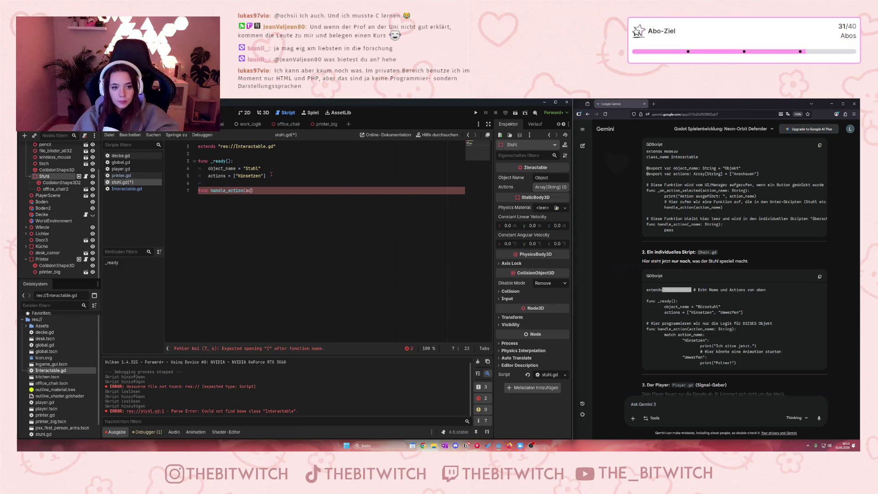
text(tion)
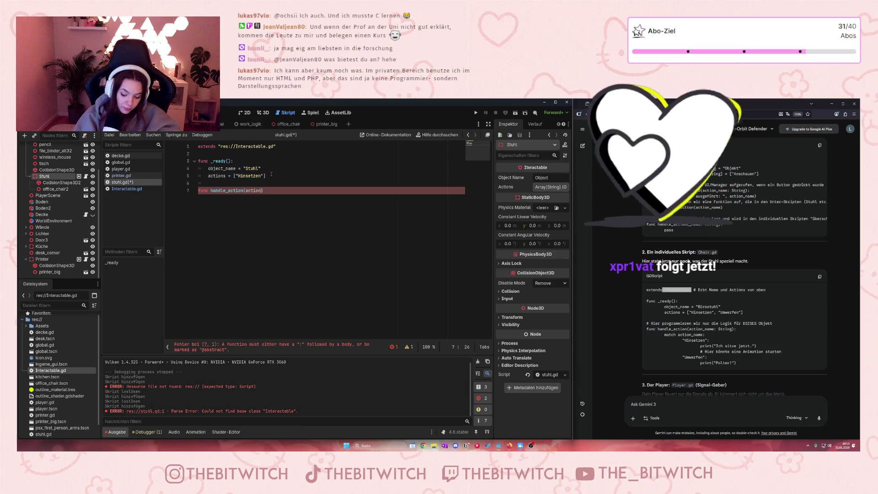
text(_name)
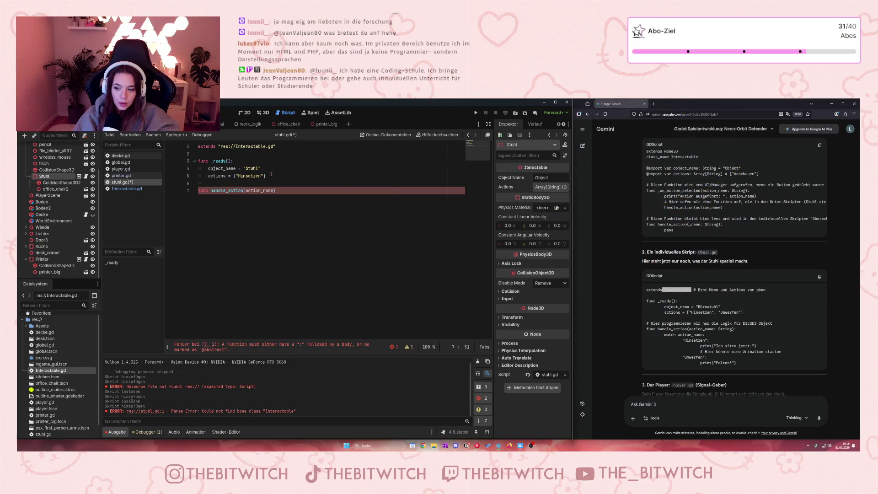
text(: String))
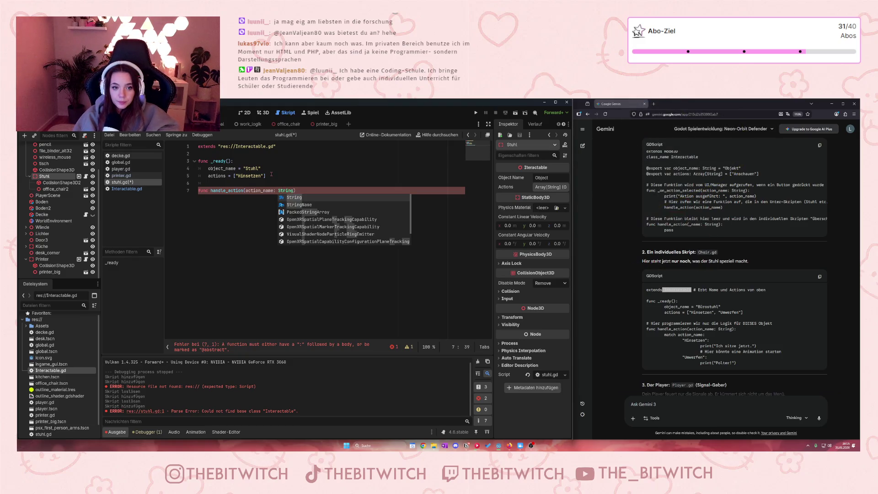
text(:)
key(Return)
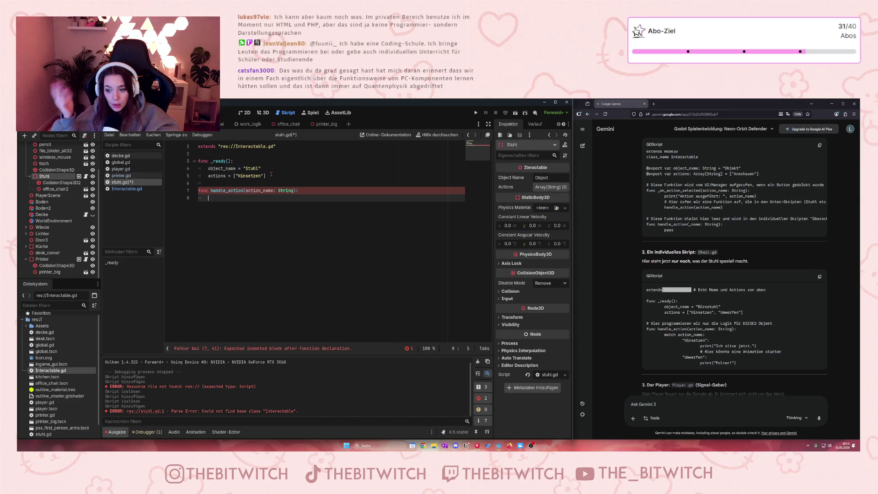
text(match a)
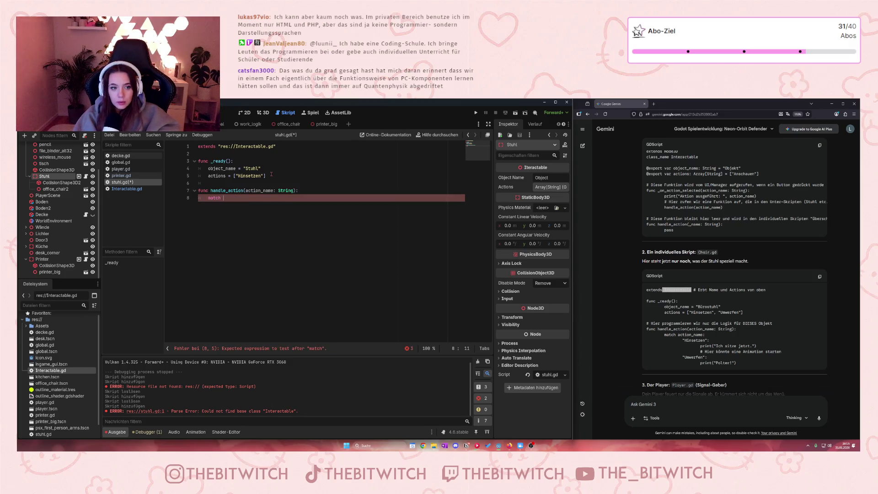
text(ction)
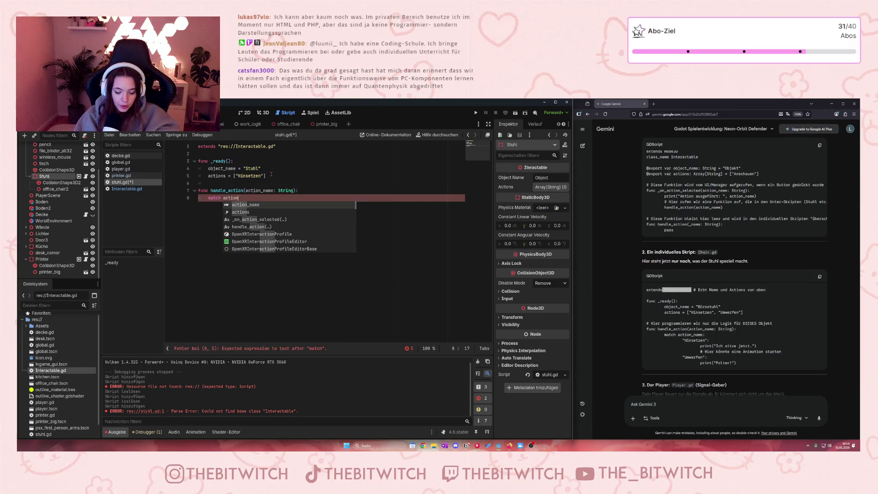
key(Return)
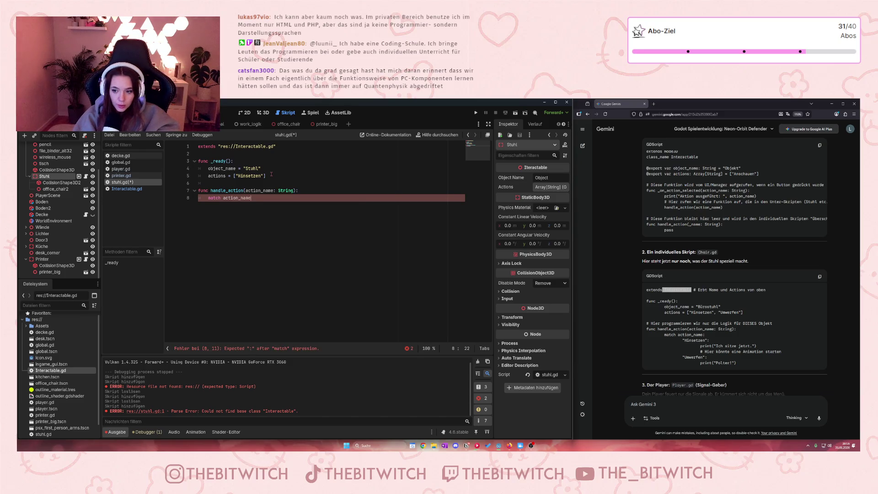
key(Return)
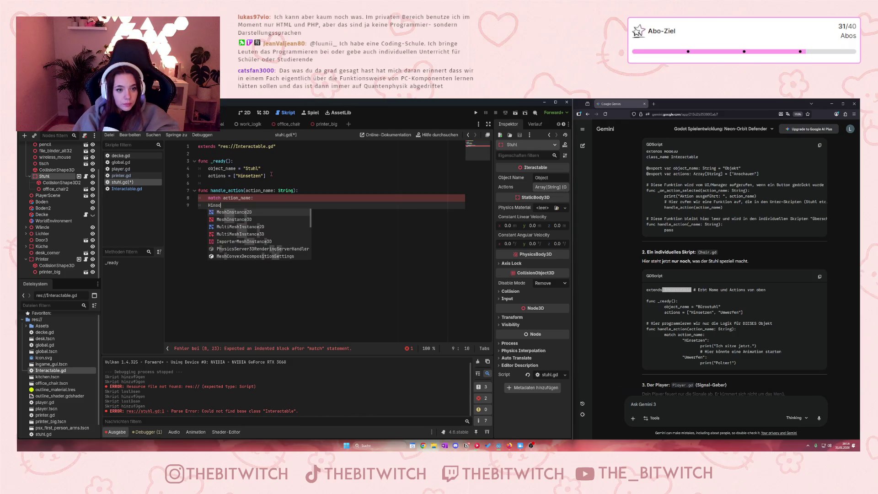
Add a "Hinsetzen" case that prints "If it fits, I sit", and save the script.
key(BackSpace)
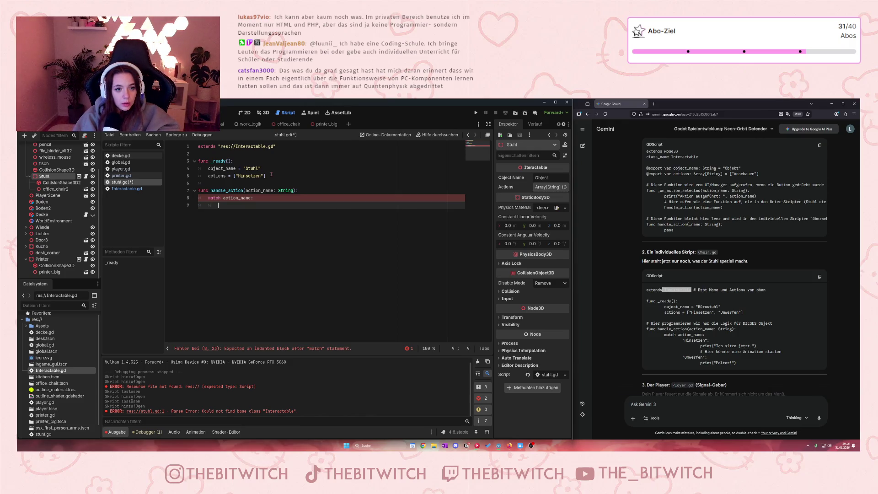
text("Hinsetze)
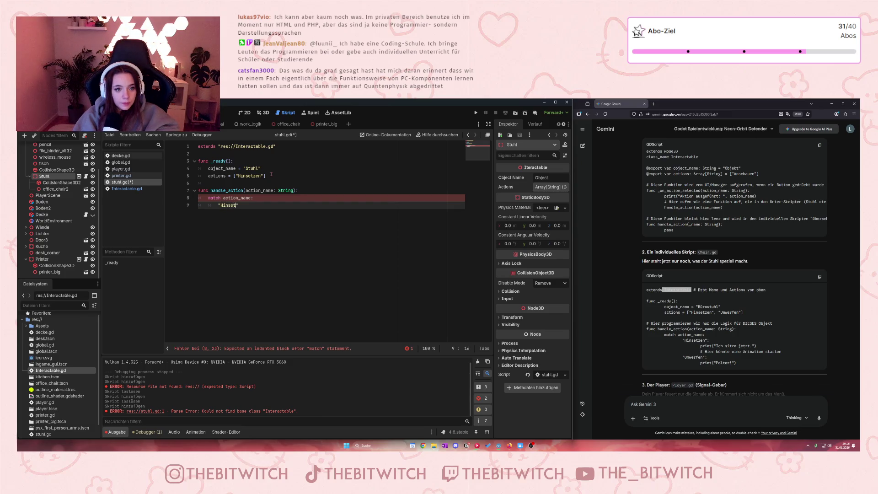
text(n")
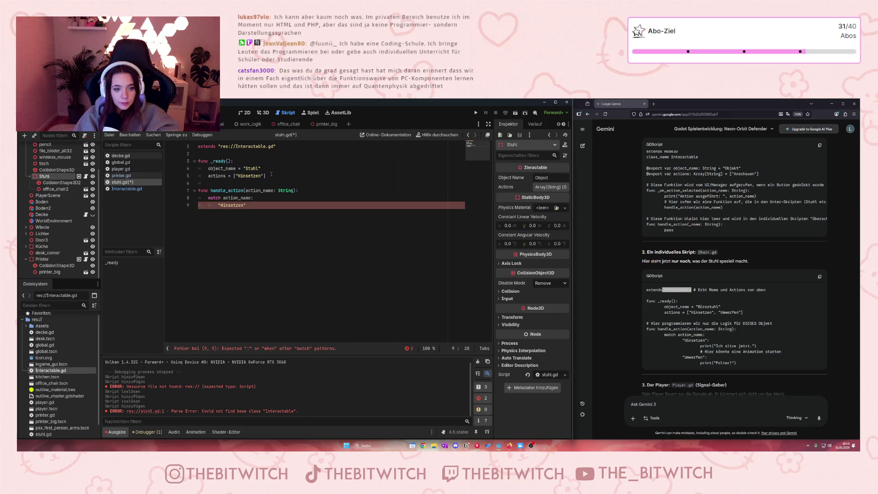
text(:)
key(Return)
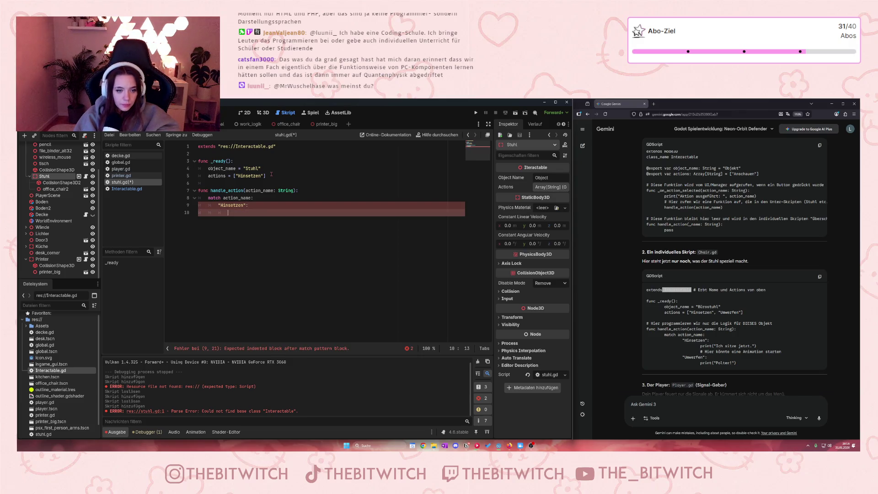
text(print)
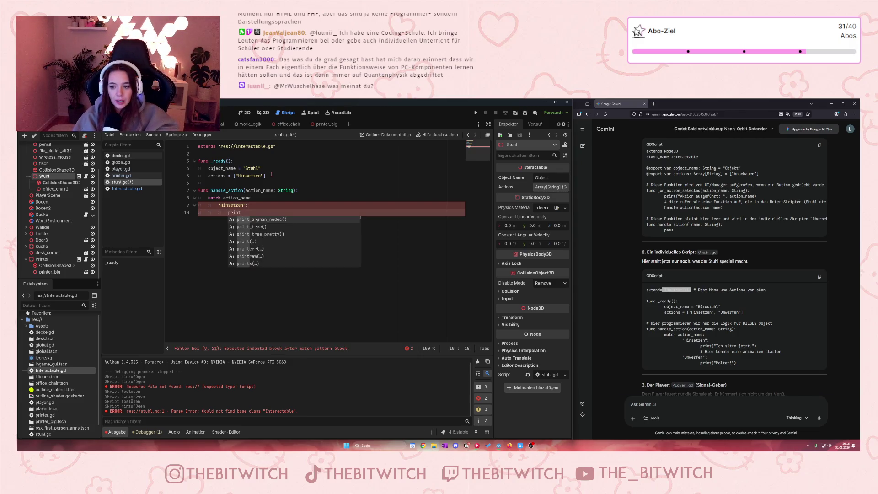
text(("I)
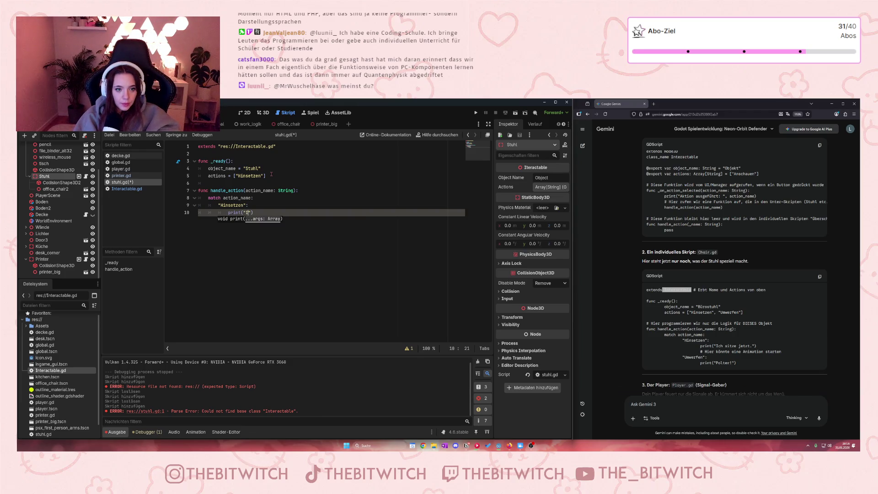
text(f it s)
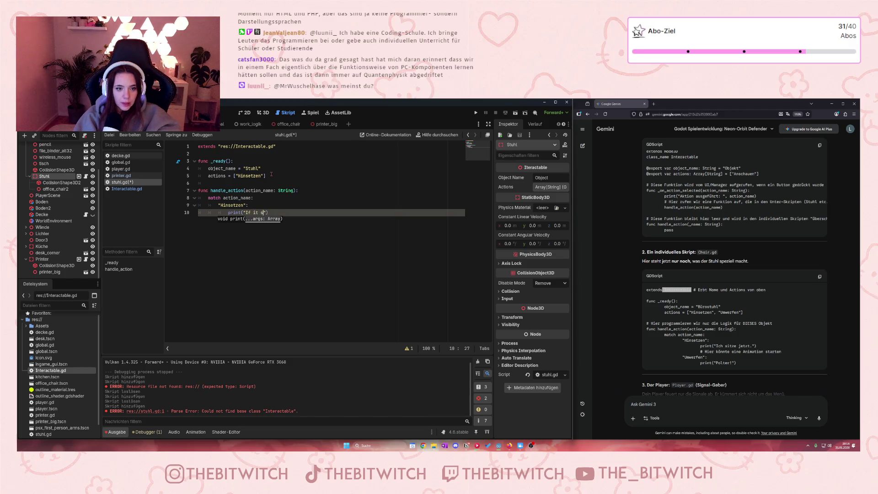
key(BackSpace)
text(it f)
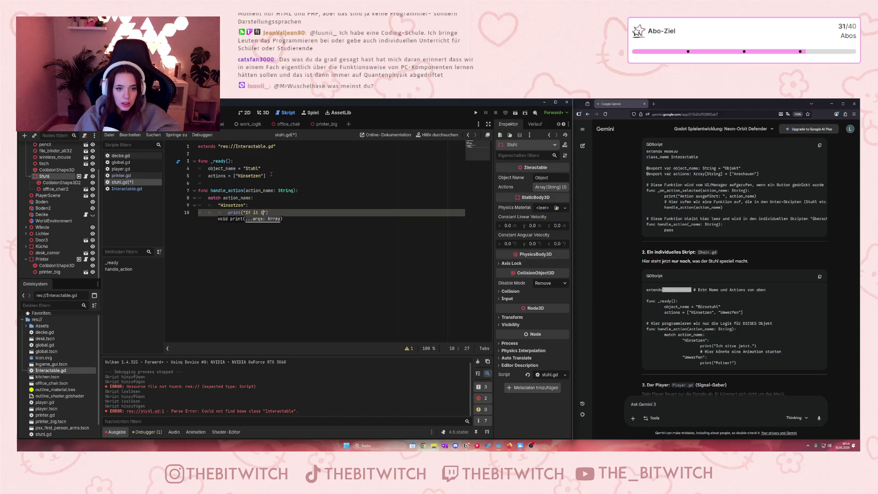
text(its, I )
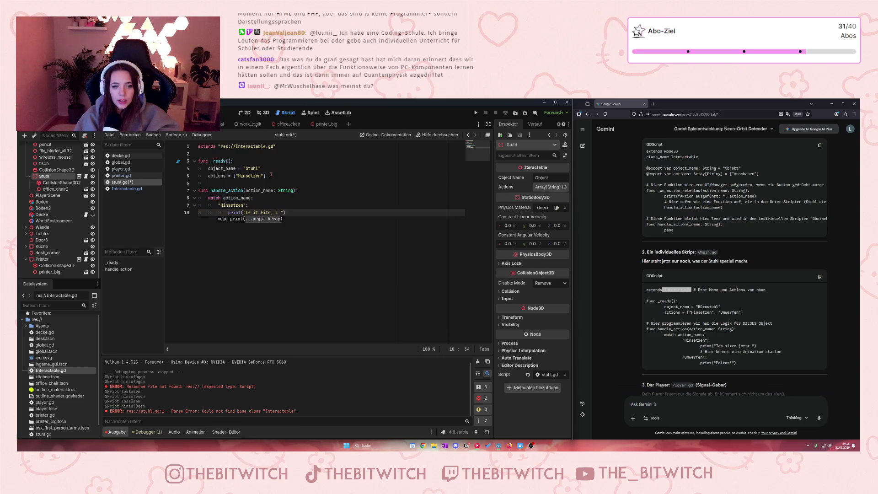
text(sit)
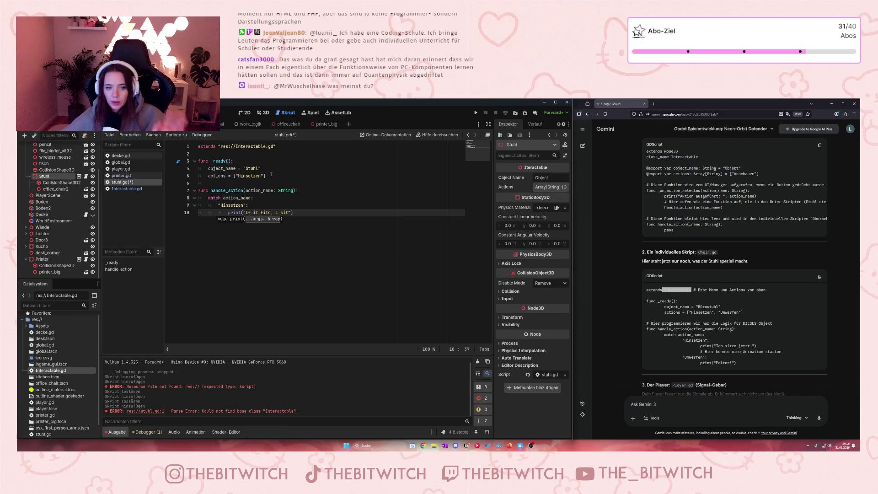
text("))
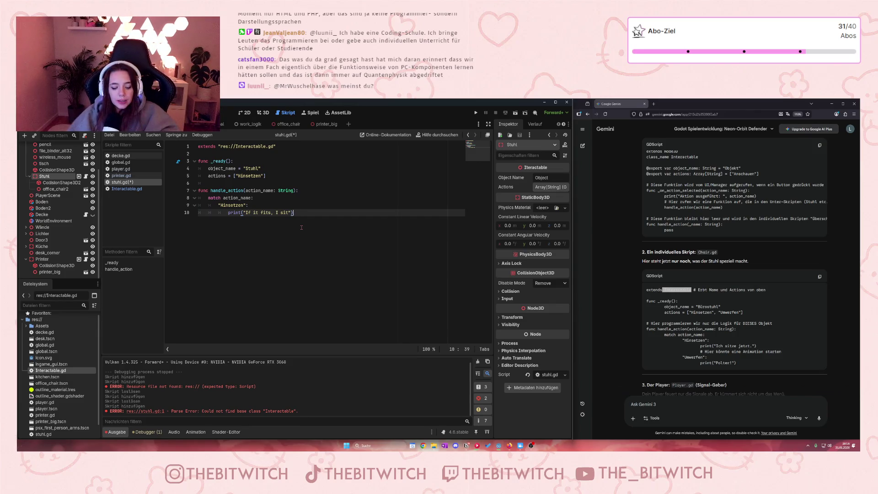
key(ctrl+s)
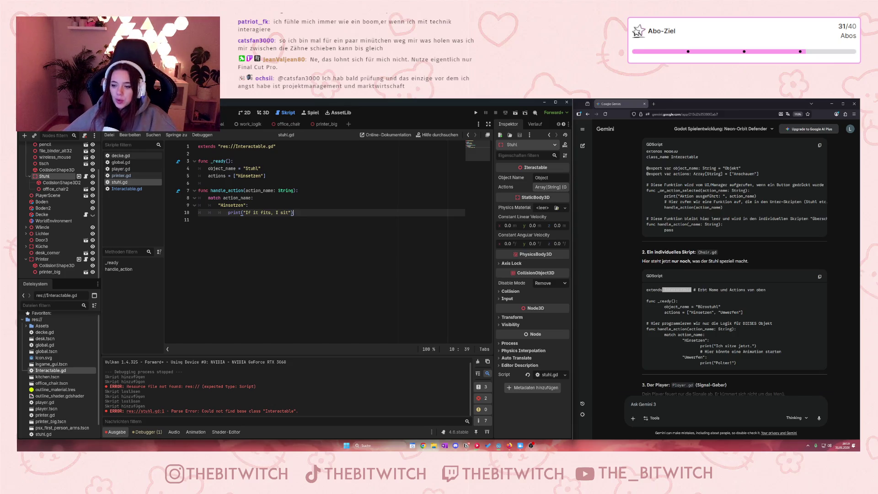
scroll(750, 302, down, 3)
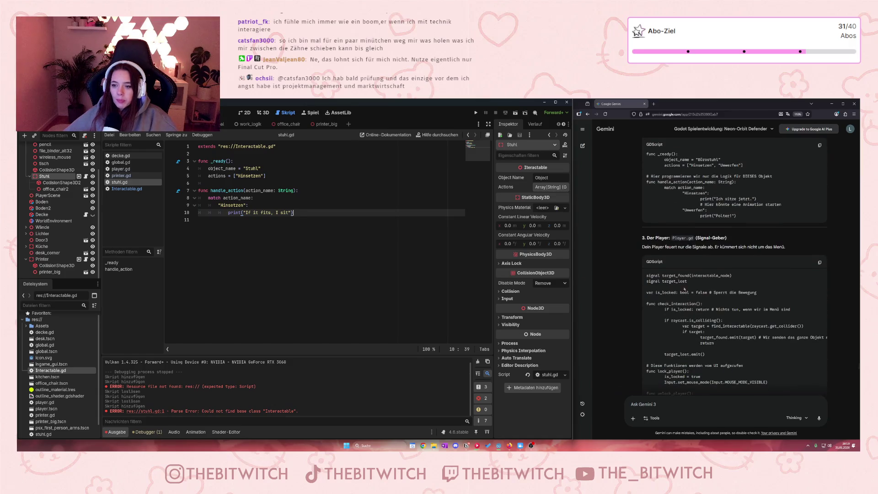
Paste the whole chair script into printer.gd, removing its old extends StaticBody3D line.
key(Down)
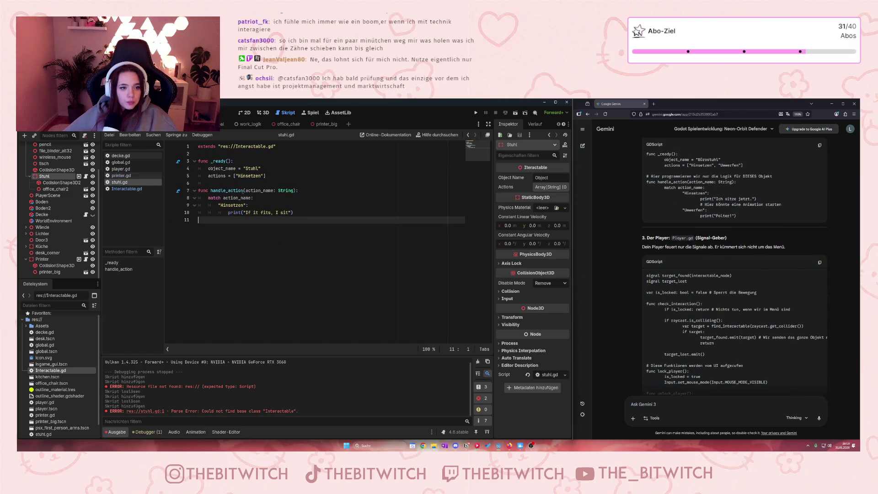
key(ctrl+a)
key(ctrl+c)
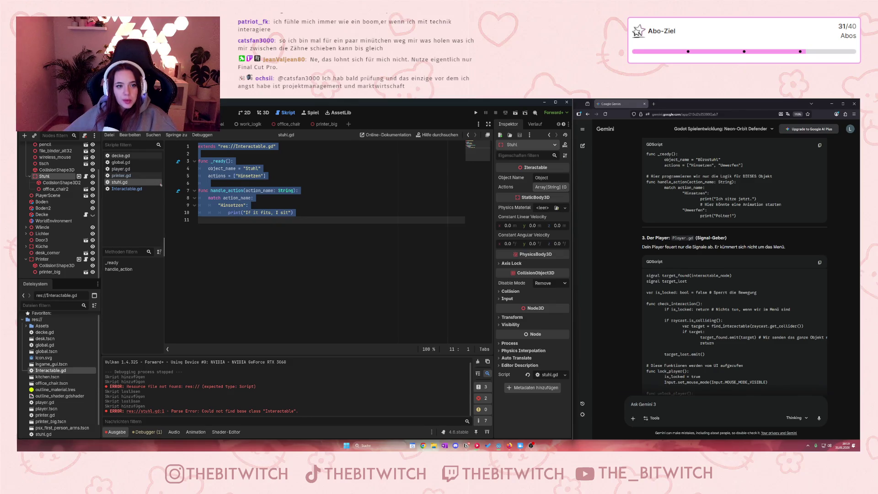
click(126, 178)
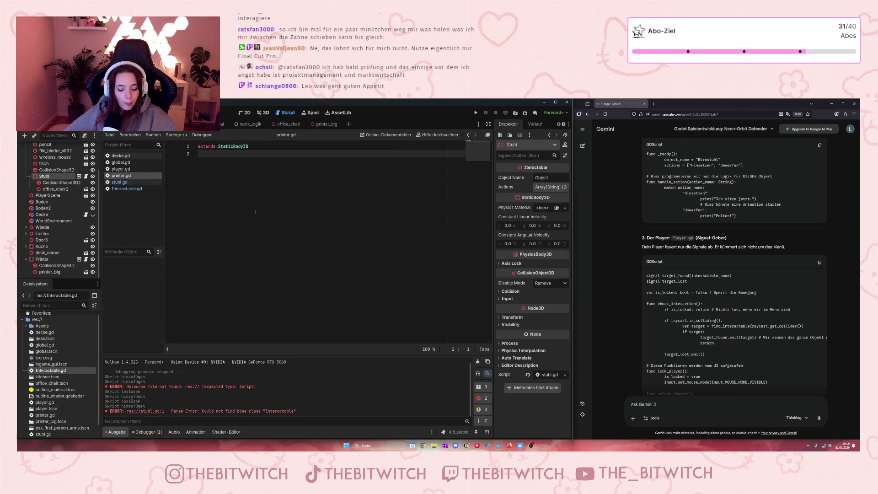
key(ctrl+v)
drag(249, 146, 198, 146)
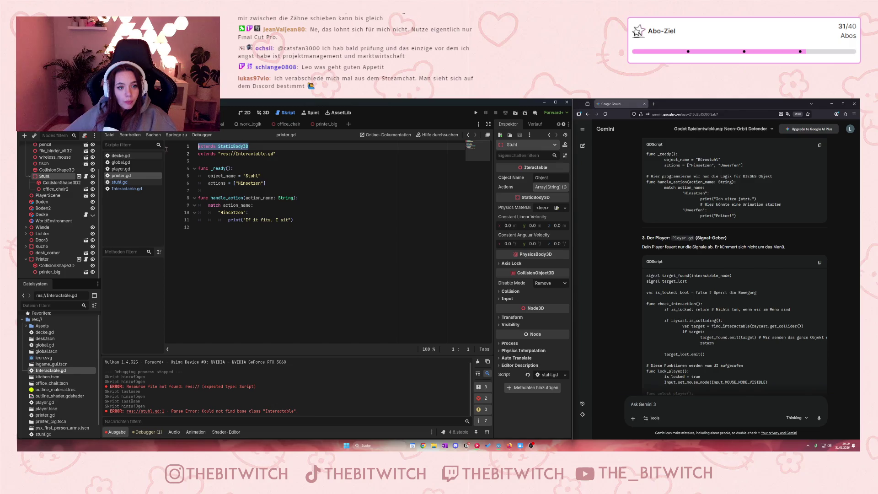
key(BackSpace)
click(197, 154)
key(BackSpace)
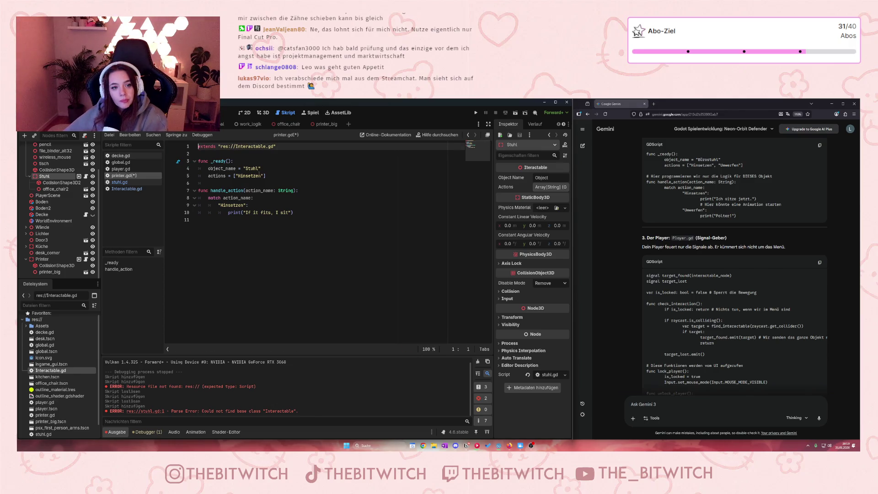
Change object_name to "Printer" and the actions to "Reparieren" and "Jammen".
drag(259, 168, 245, 168)
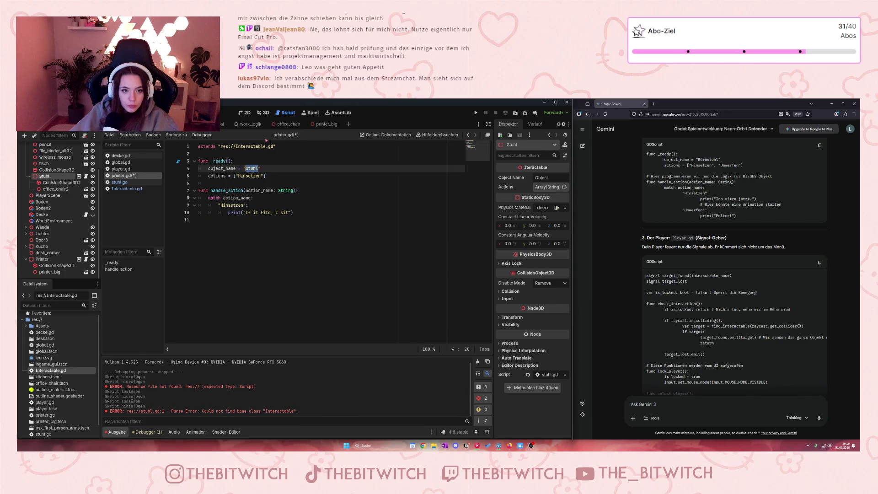
text(Printer)
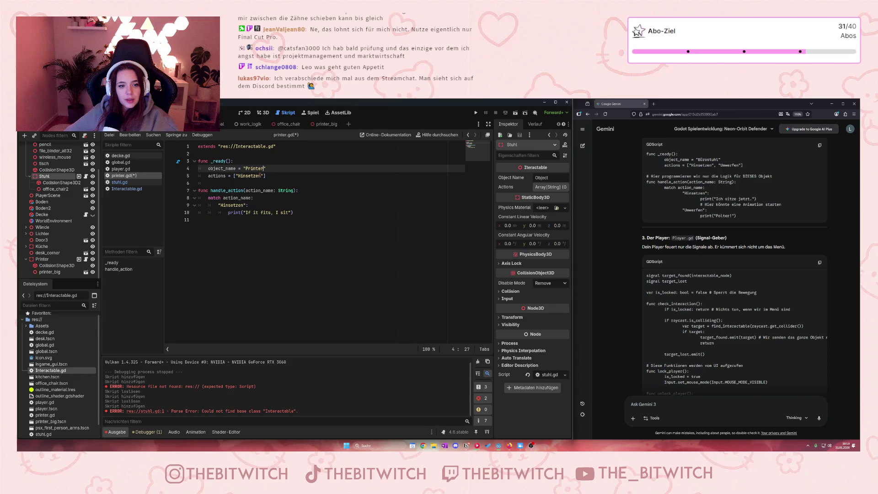
drag(259, 176, 238, 175)
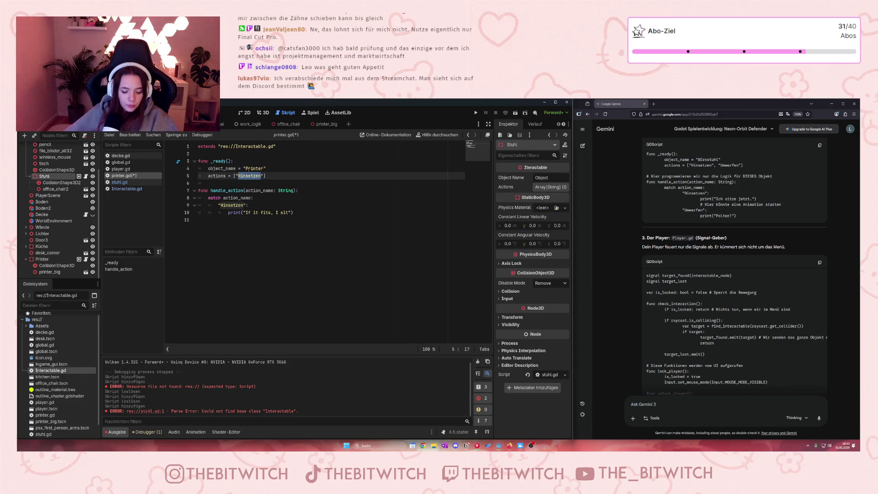
text(Repariere)
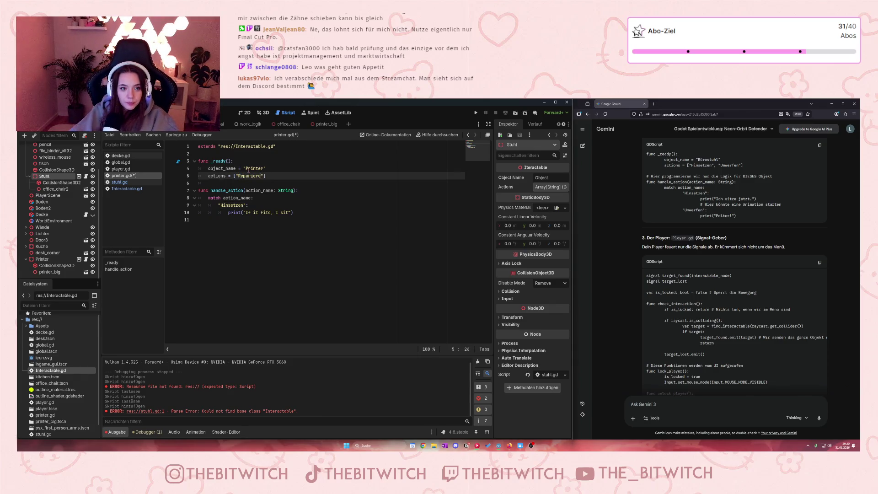
text(n", ")
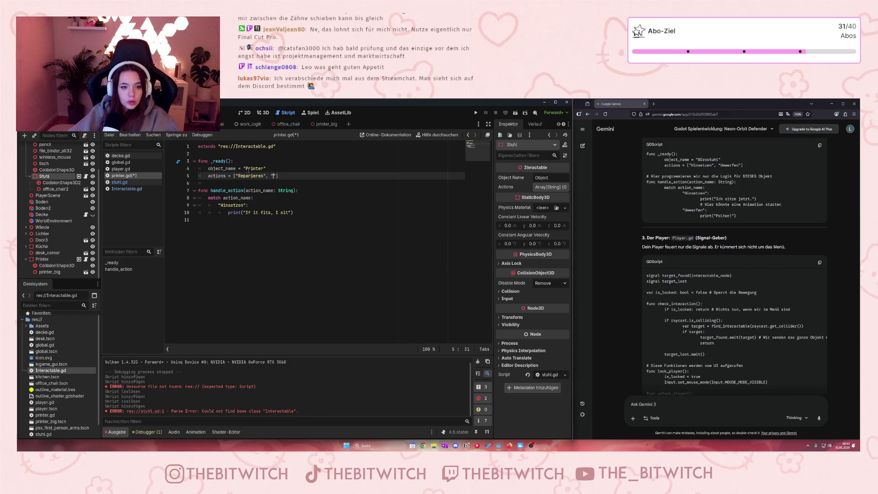
text(Jammen")
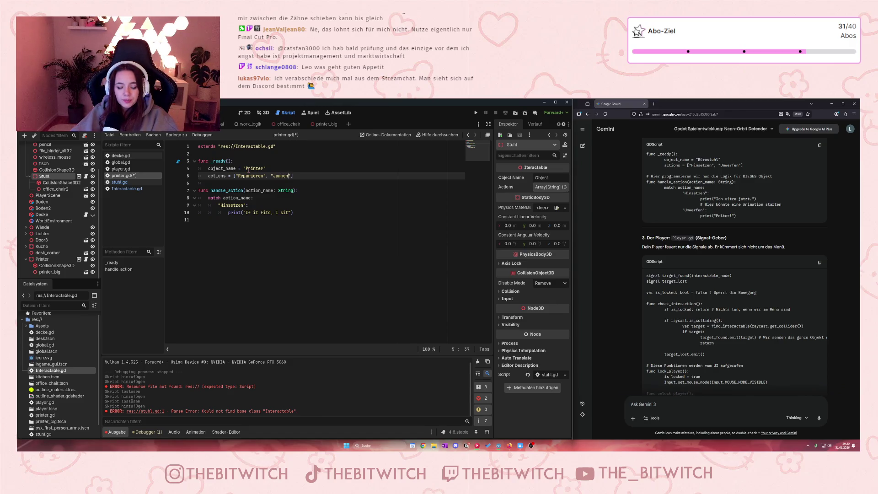
text(,)
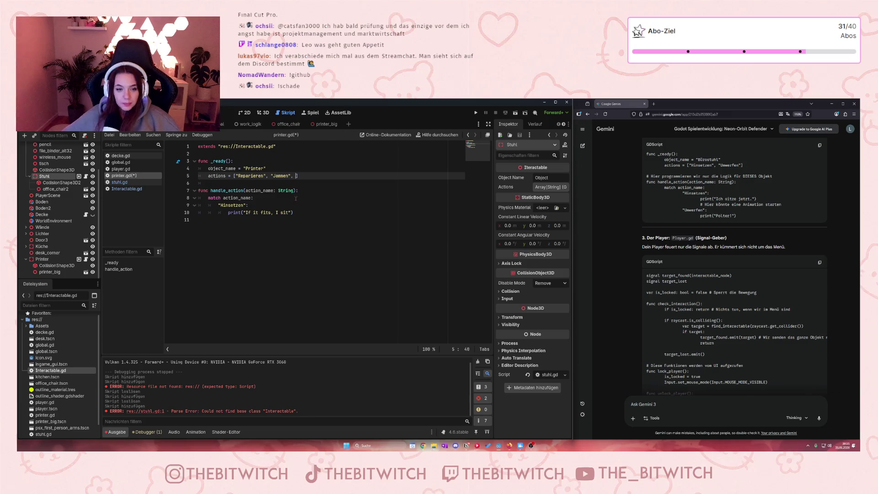
mouse_move(279, 190)
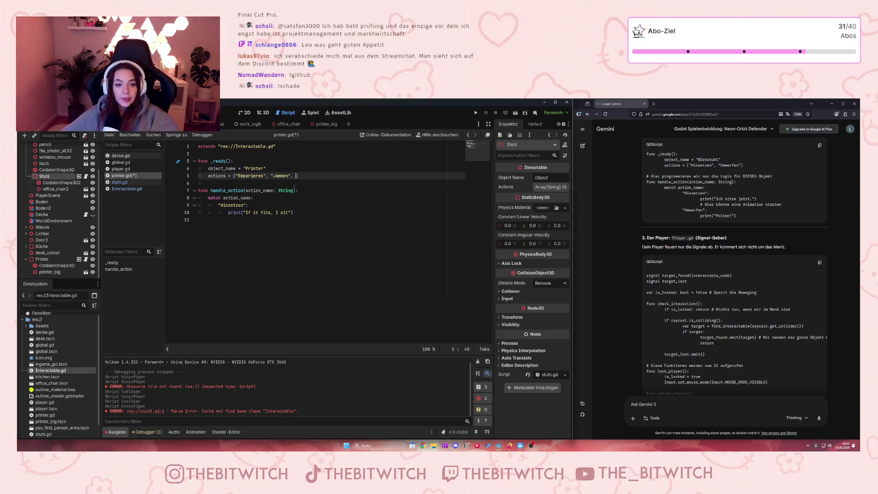
Drop the actions' trailing comma; make the case "Reparieren" printing "Work, work, work".
key(BackSpace)
key(BackSpace)
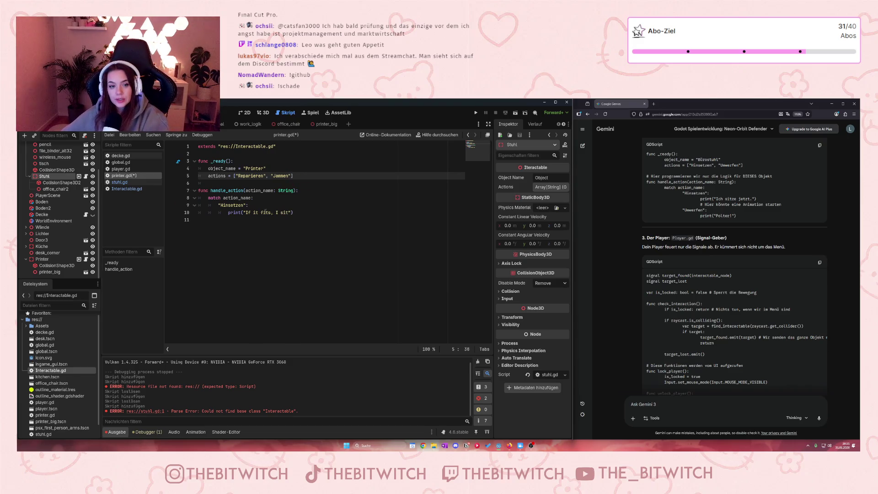
drag(244, 205, 220, 205)
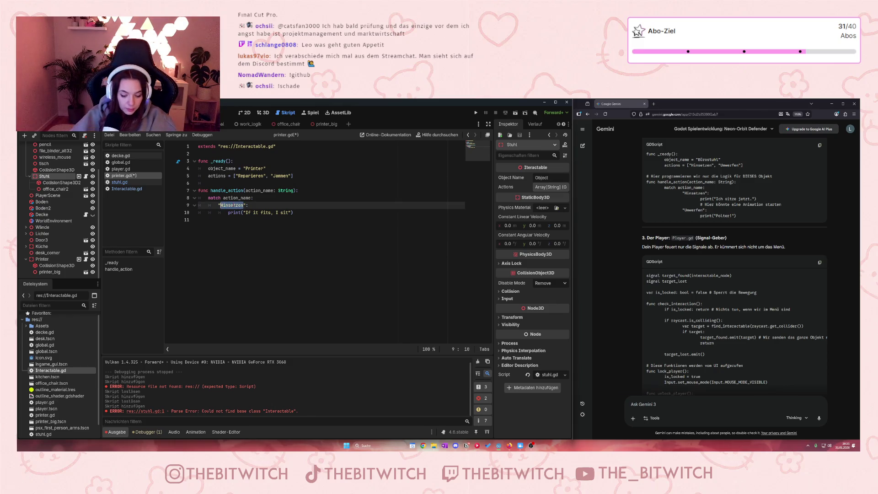
text(Repa)
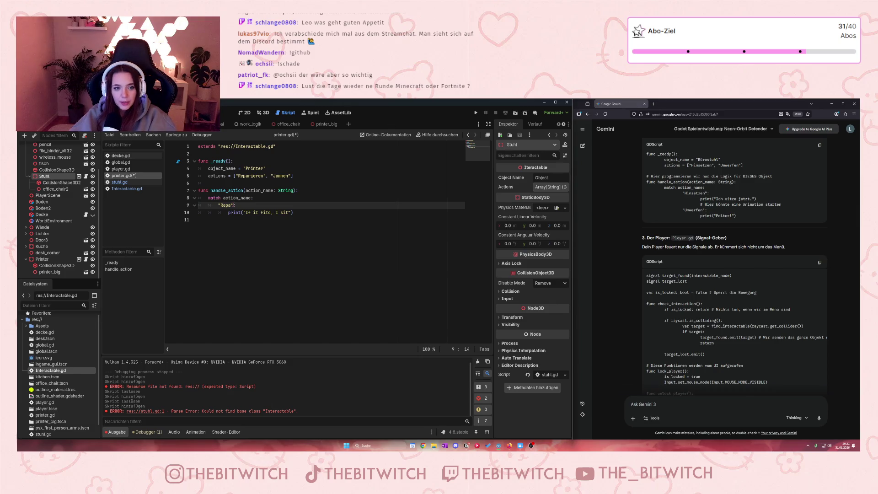
text(ieren)
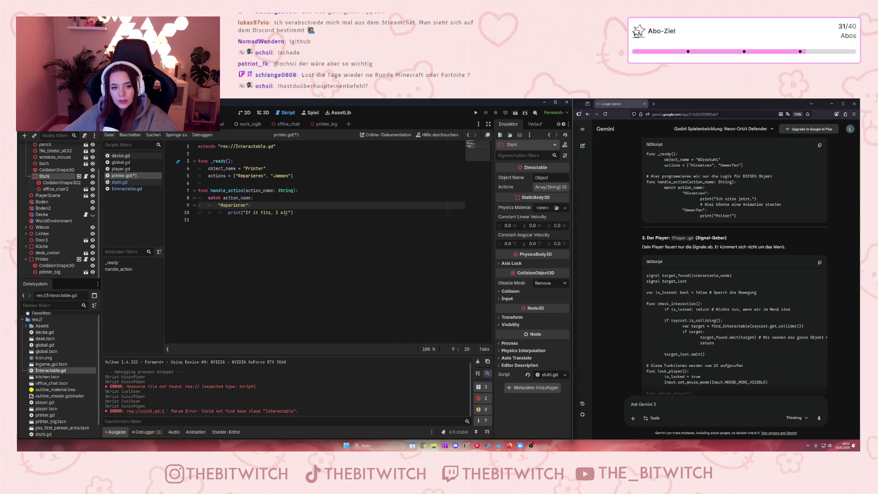
drag(289, 213, 245, 213)
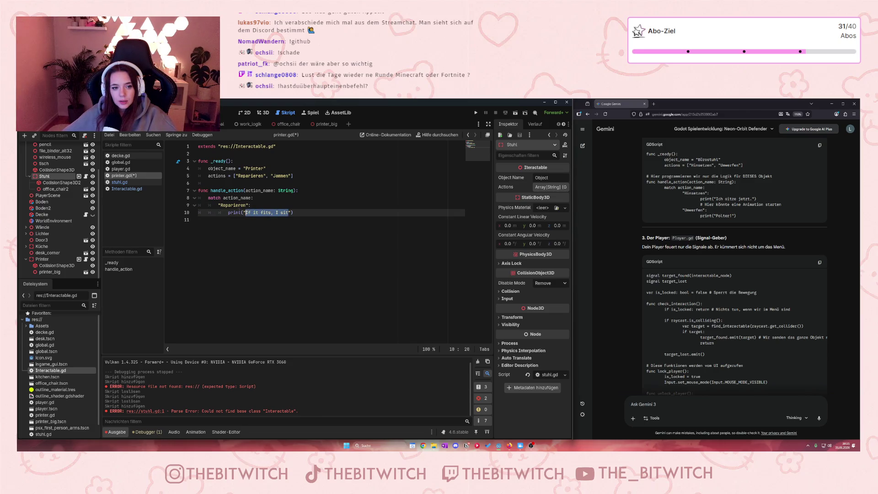
text(Work, wor)
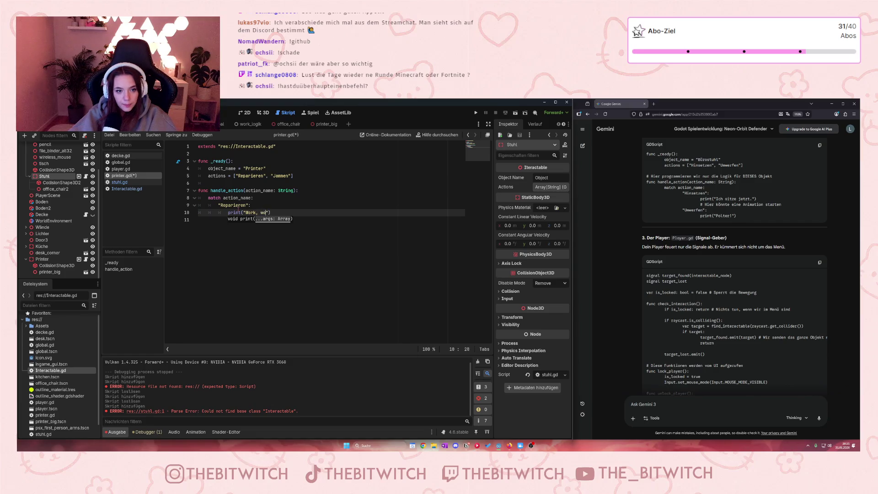
text(k, work)
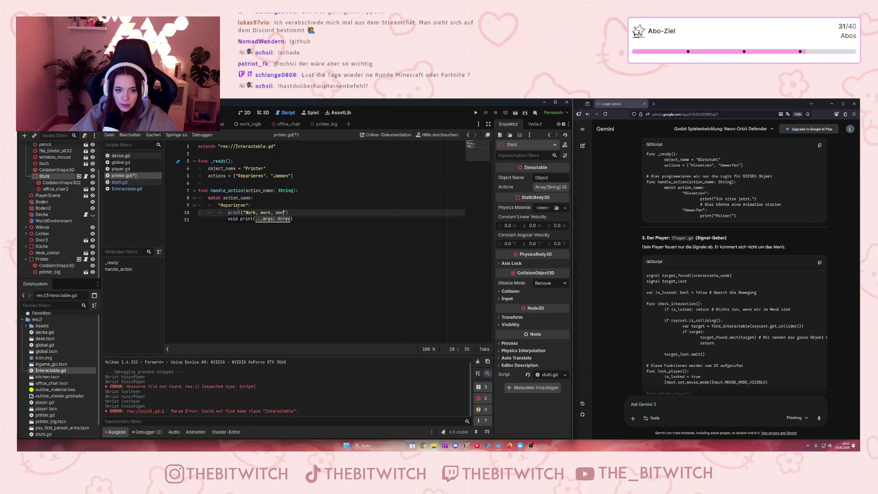
Begin a new "Jammen": case below the Reparieren print line.
click(335, 223)
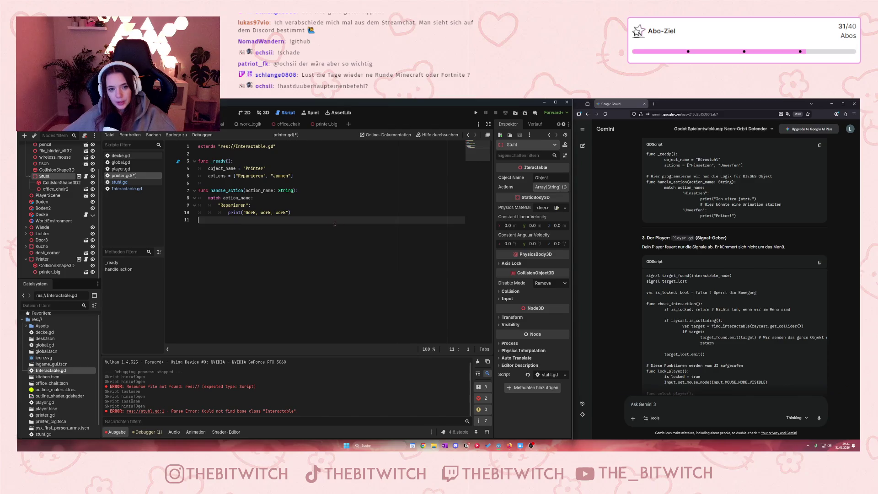
click(313, 212)
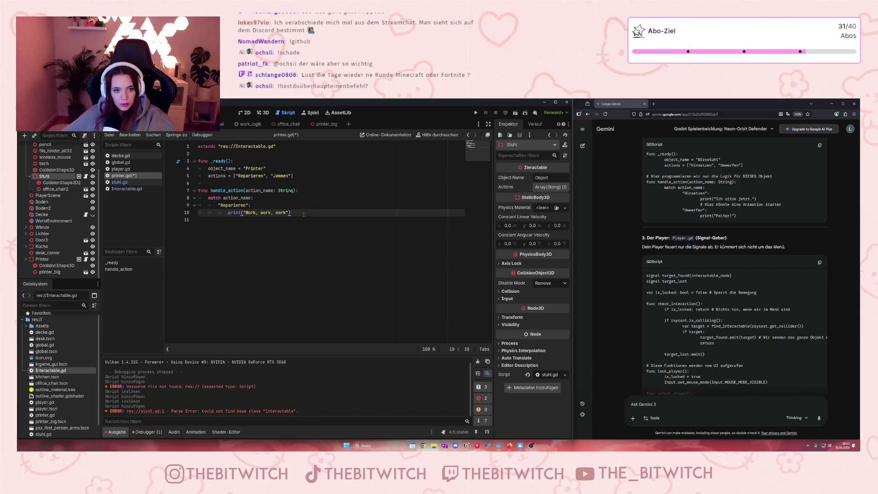
key(Return)
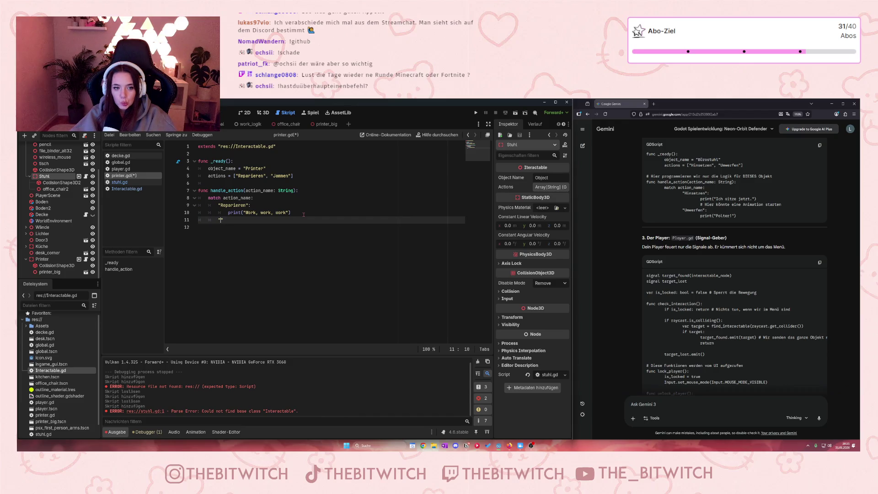
text(Jammen")
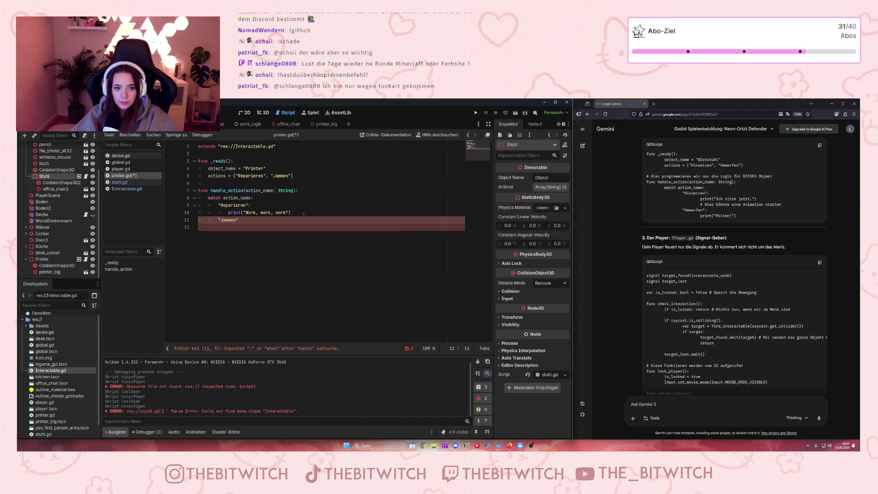
text(:)
Give the Jammen case a print("hihihi") body and save with Ctrl+S.
key(Return)
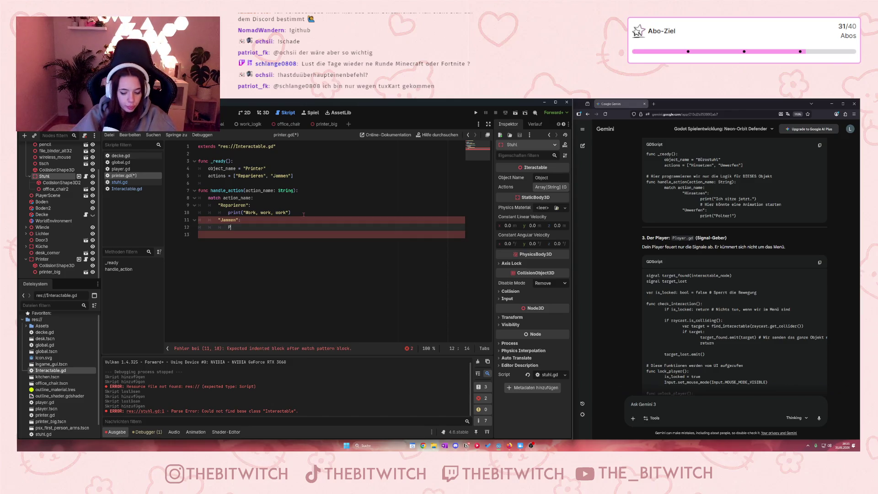
text(rint)
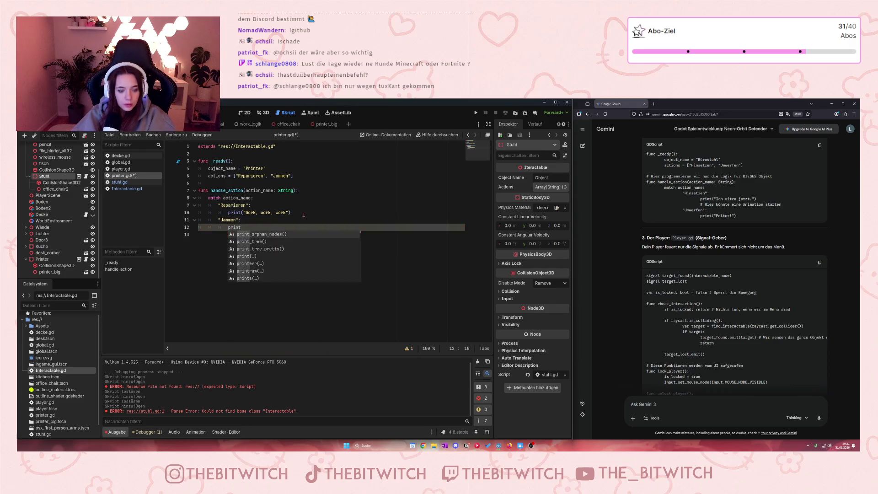
text((")
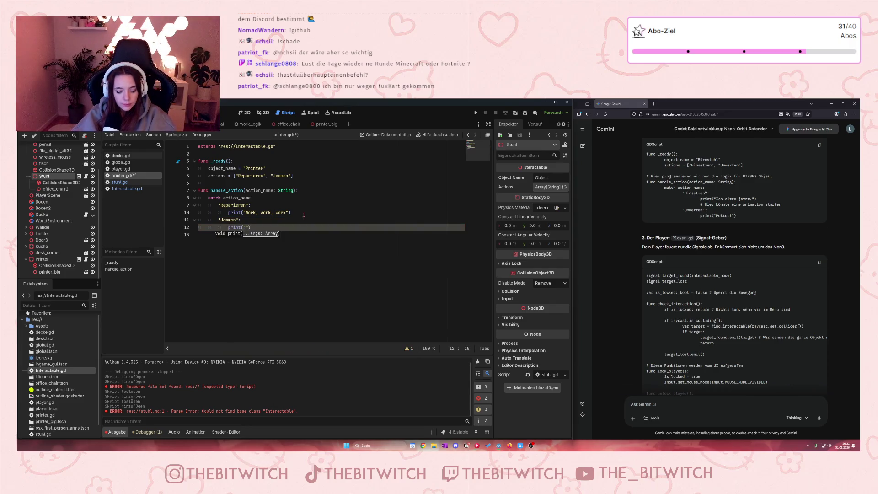
text(hihihi)
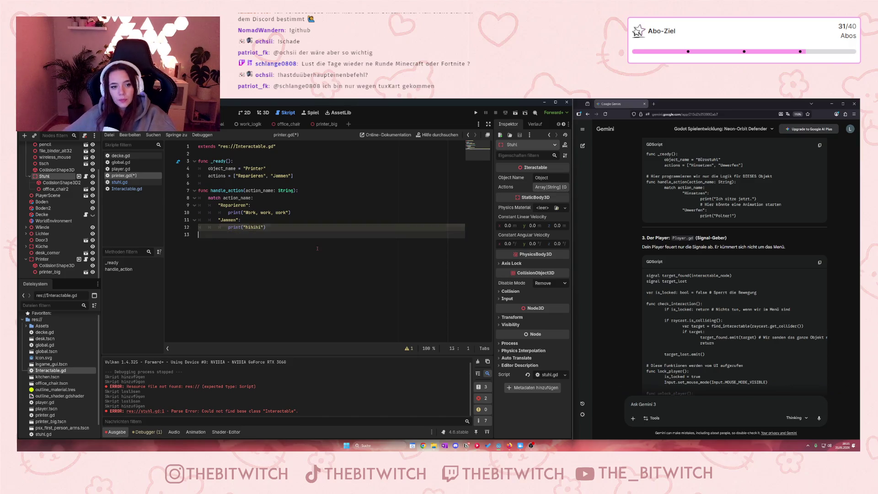
click(307, 330)
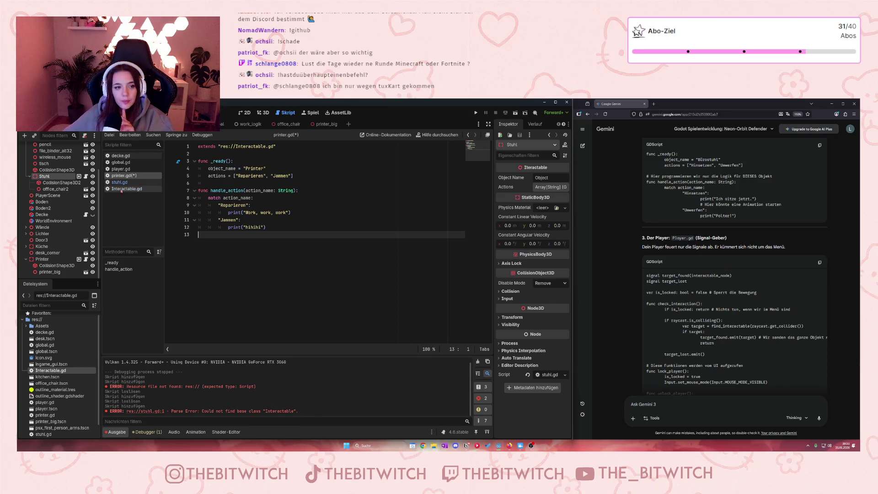
key(ctrl+s)
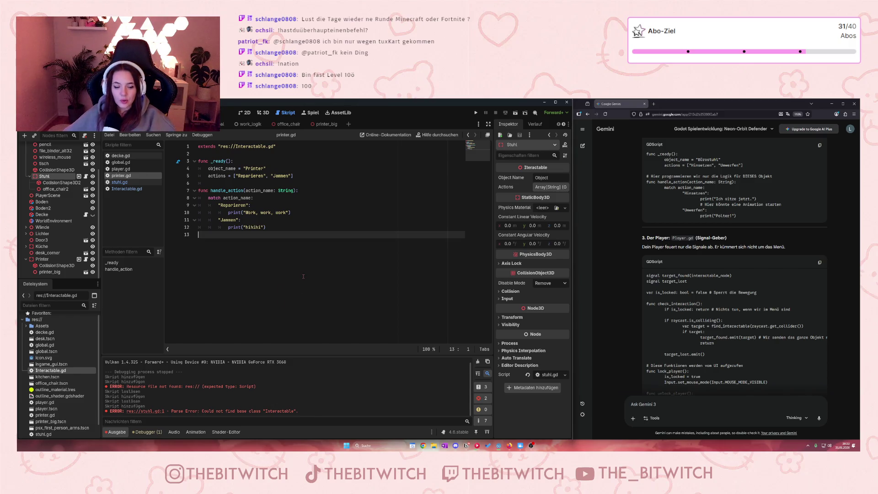
scroll(689, 181, down, 2)
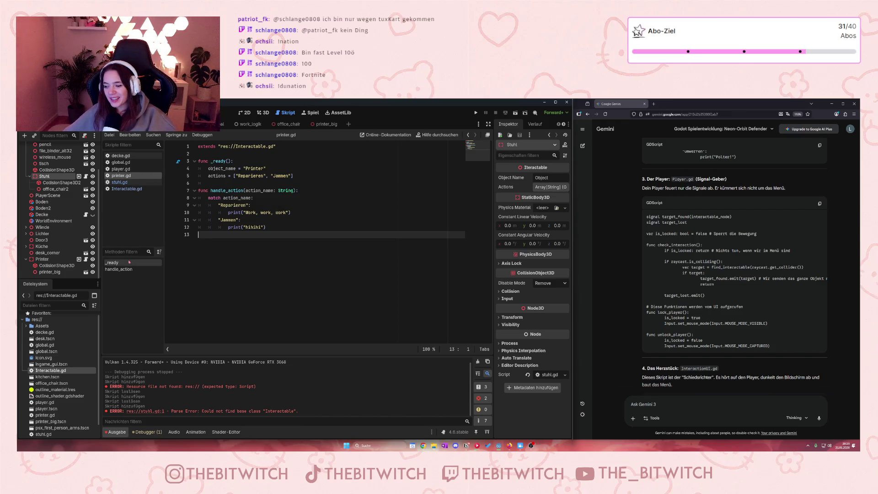
click(138, 167)
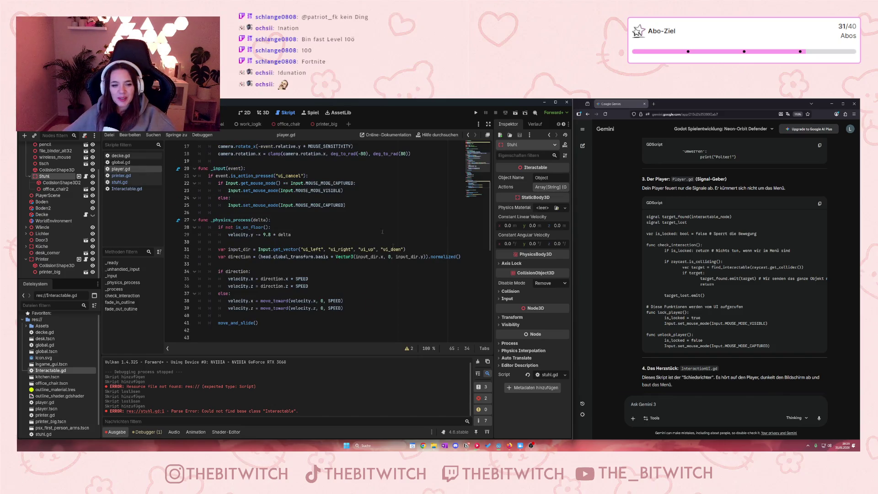
scroll(371, 284, up, 4)
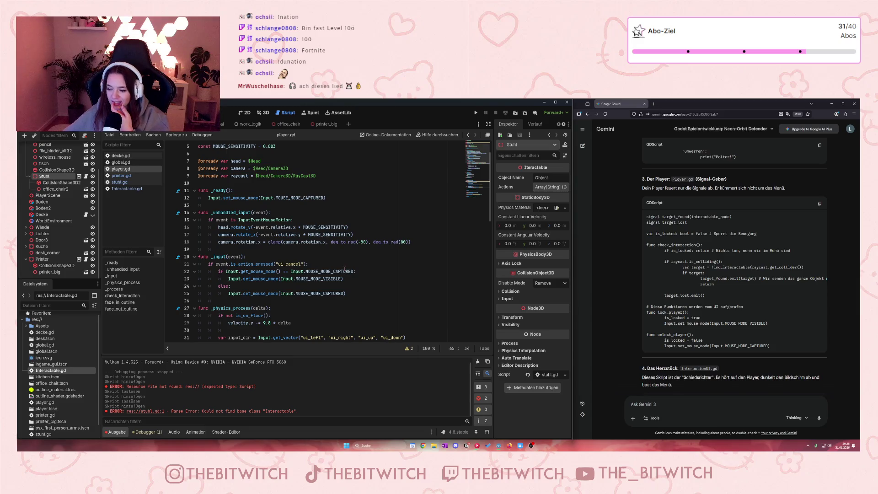
mouse_move(344, 269)
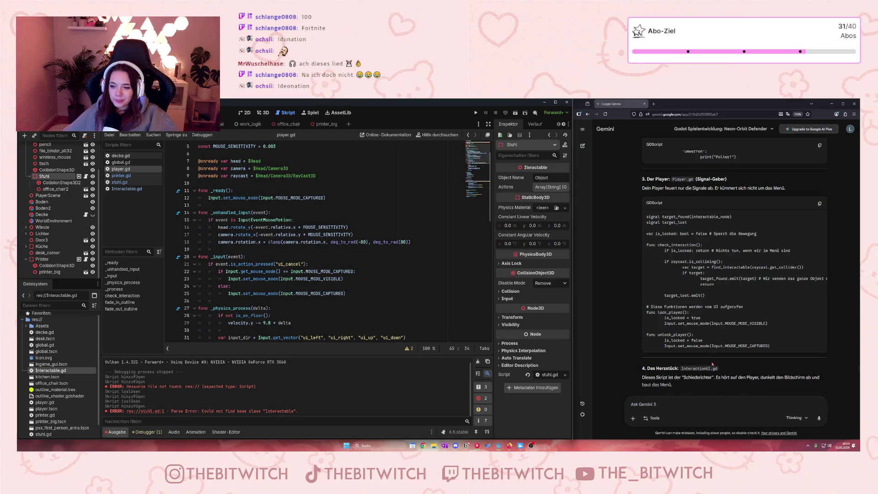
drag(661, 217, 693, 225)
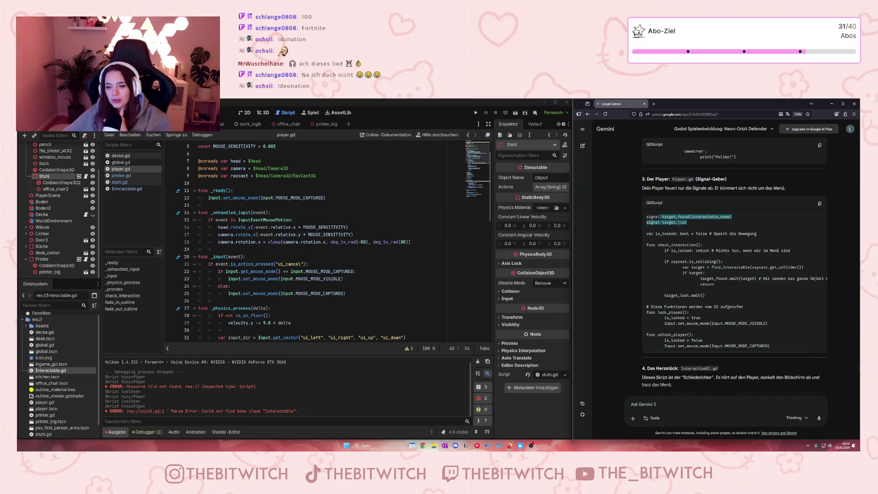
click(704, 261)
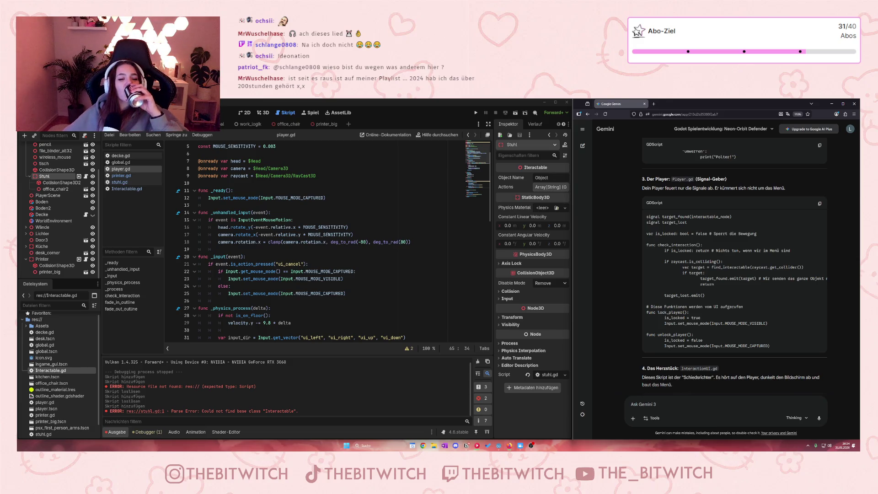
Open the debugger's error list and jump to the code behind the shadowing warning.
click(147, 431)
click(148, 356)
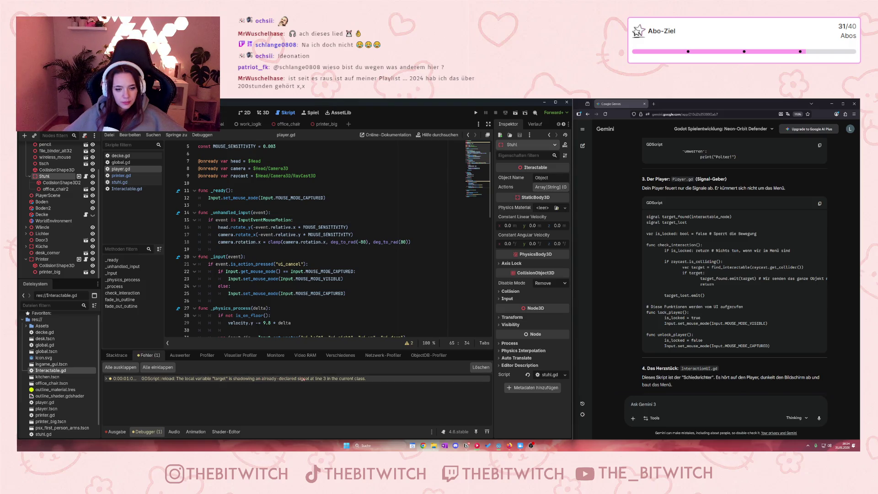
double_click(335, 378)
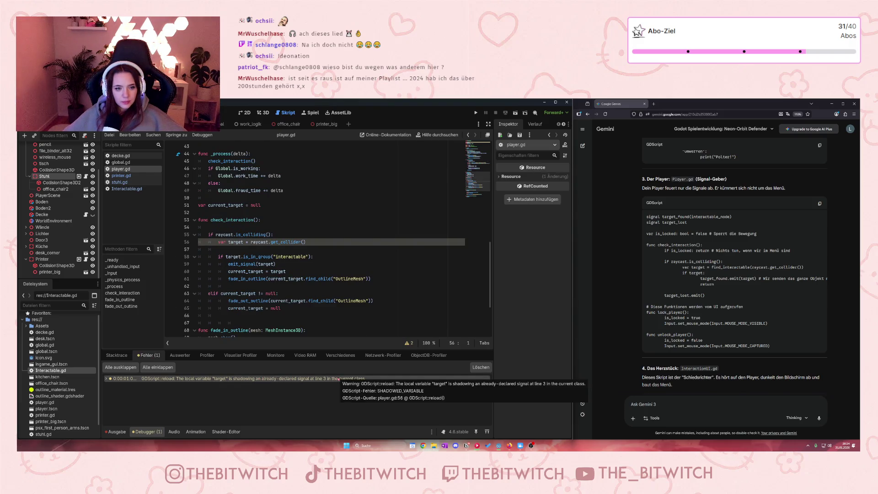
scroll(233, 183, up, 5)
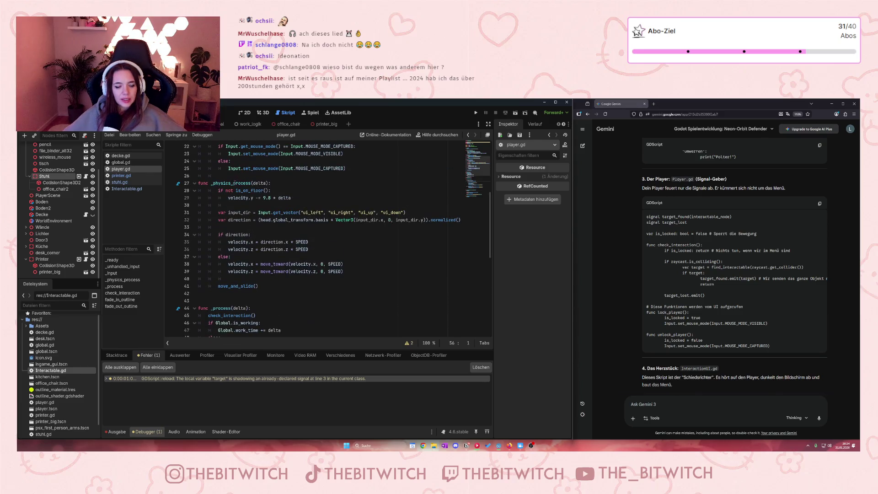
scroll(233, 183, up, 5)
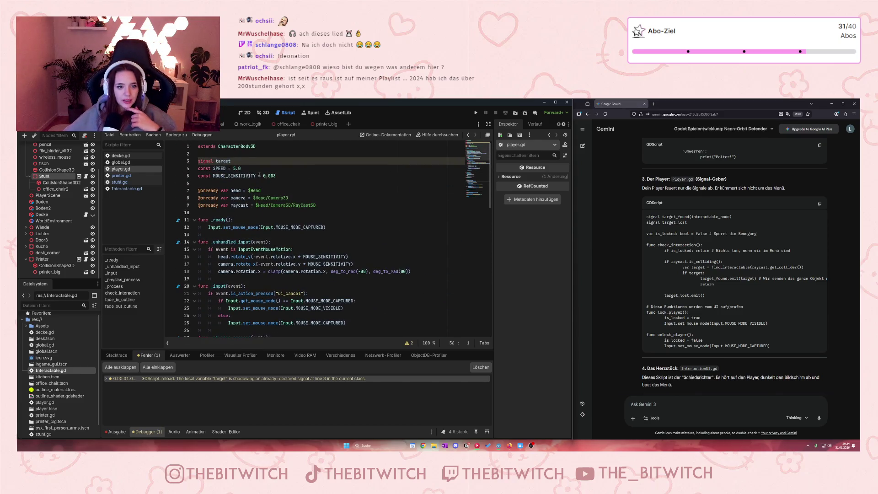
Rename the signal on line 3 from target to target_found.
double_click(217, 161)
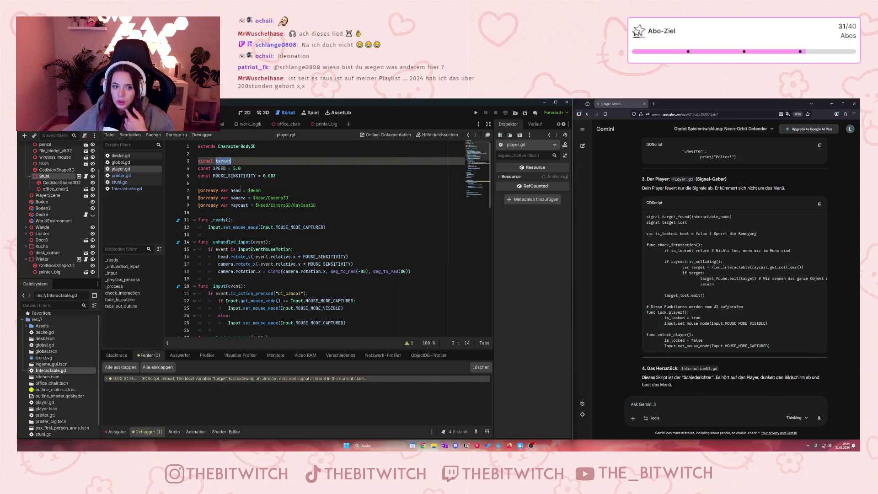
click(254, 162)
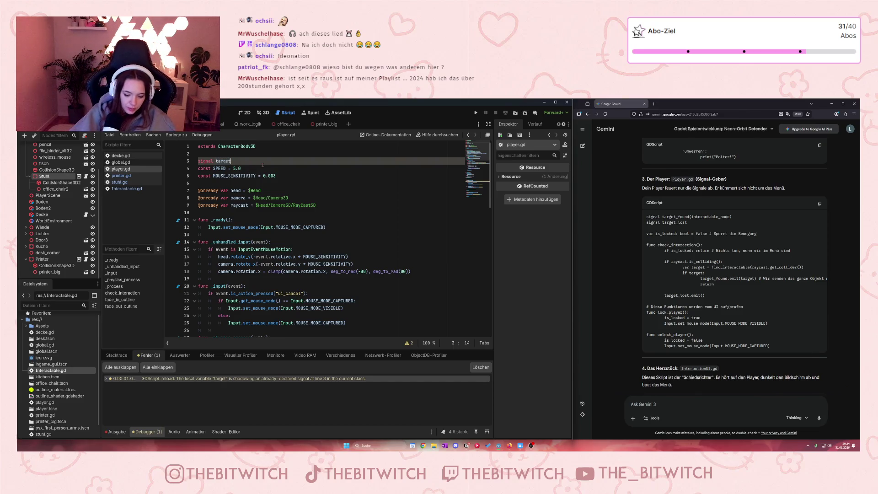
text(found)
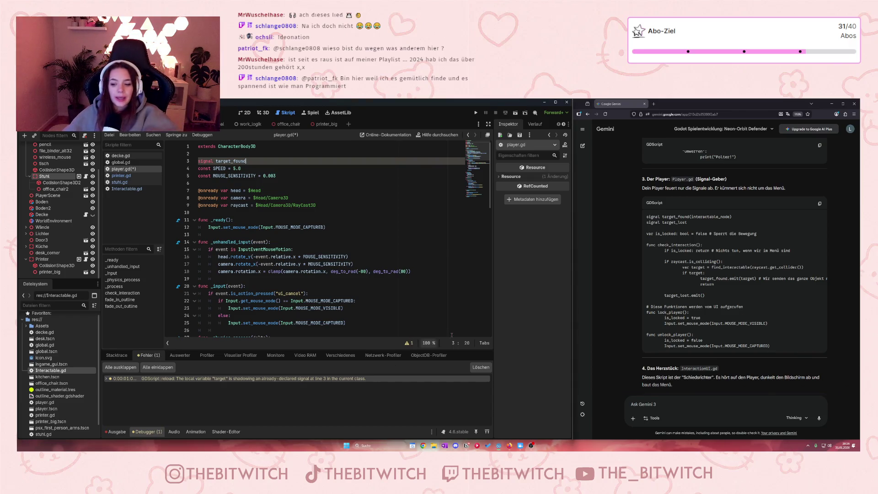
scroll(270, 247, down, 10)
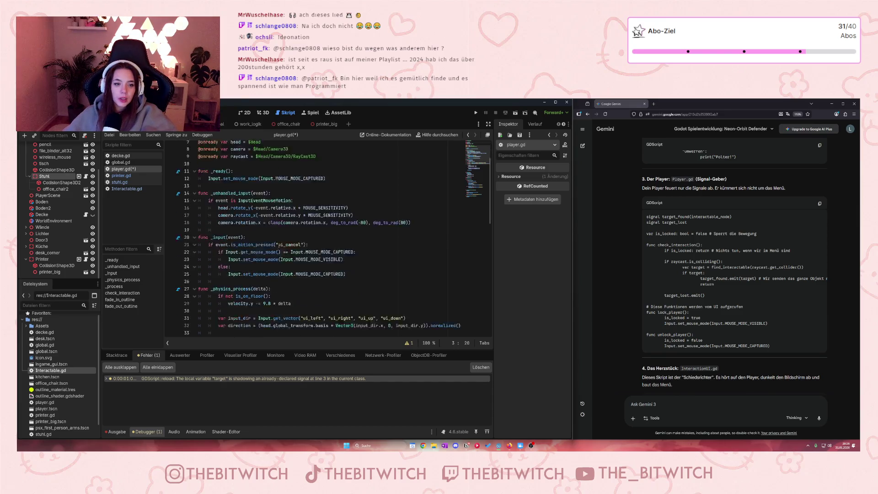
Rewrite line 59's call as emit_signal("target", target_found).
scroll(263, 264, down, 3)
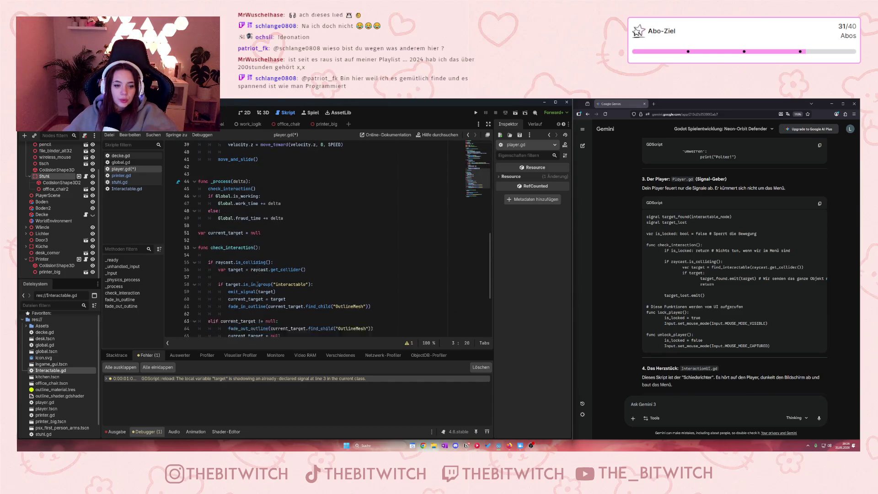
click(258, 264)
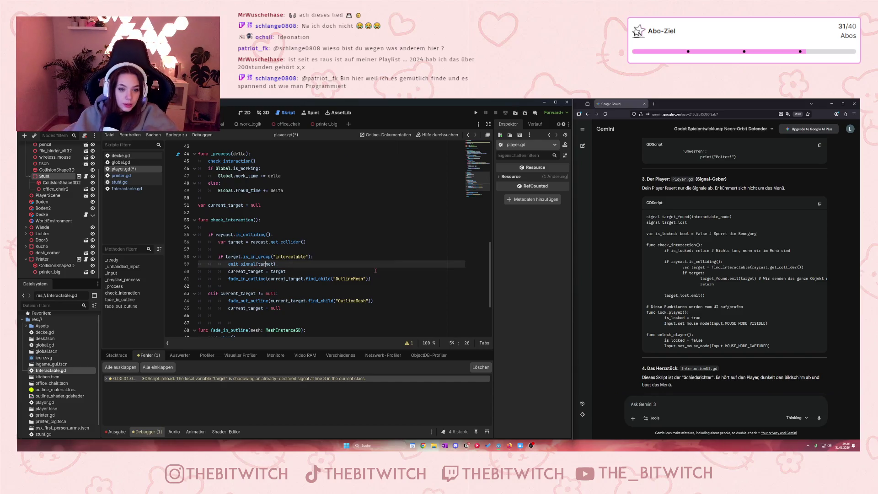
text(_found)
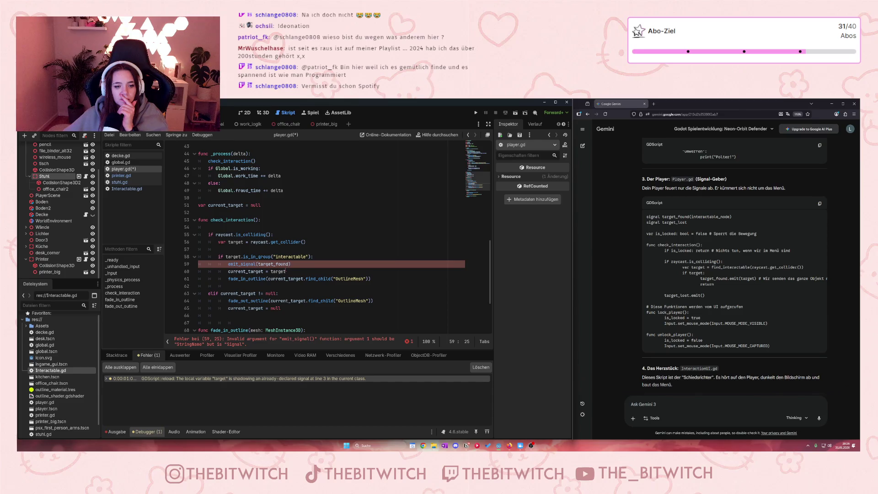
mouse_move(284, 271)
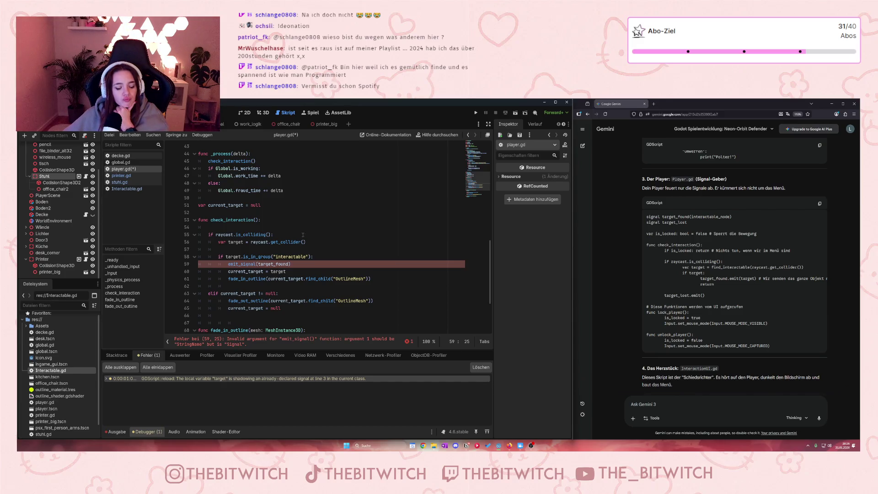
text("ta)
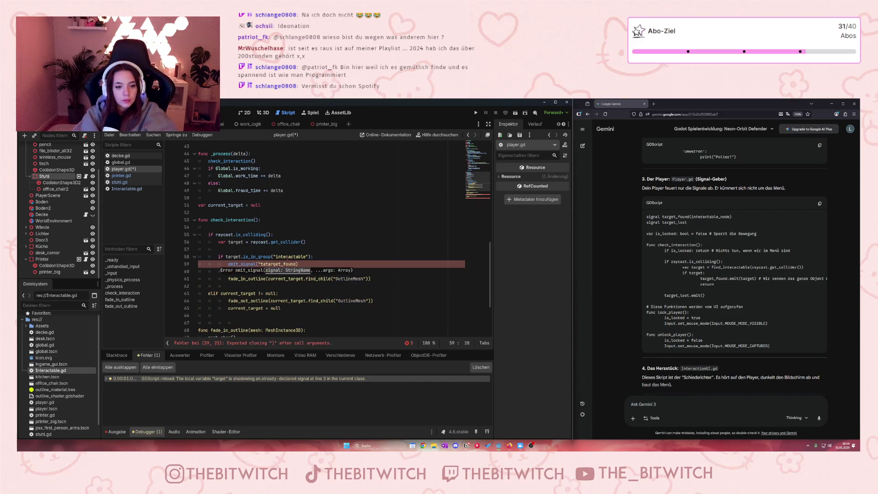
text(rget)
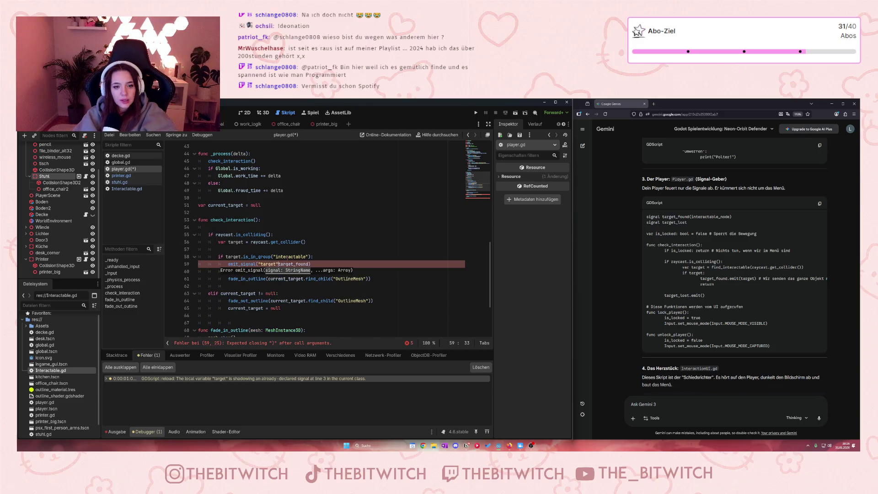
text(")
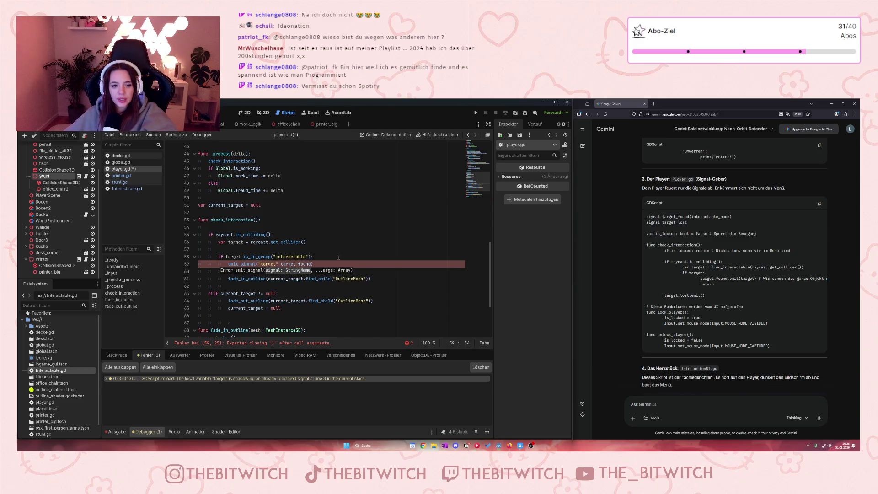
click(343, 249)
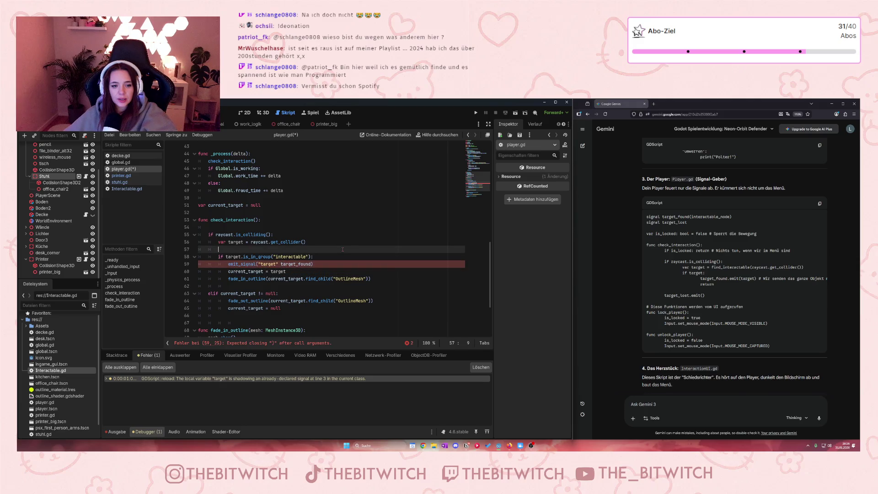
click(303, 270)
click(278, 263)
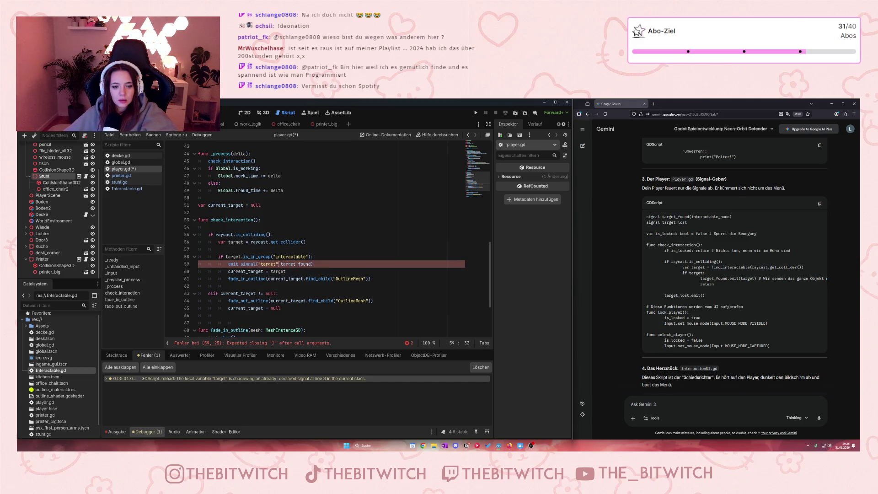
text(,)
key(Down)
key(Down)
key(Down)
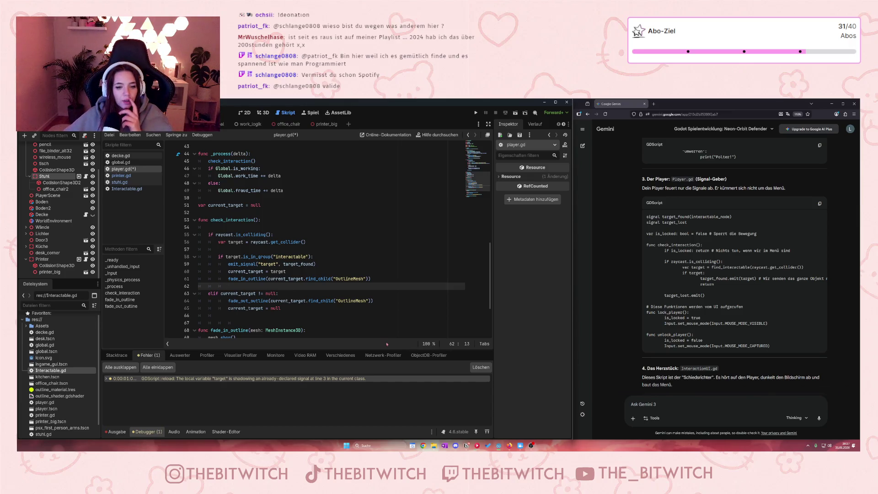
scroll(363, 296, down, 4)
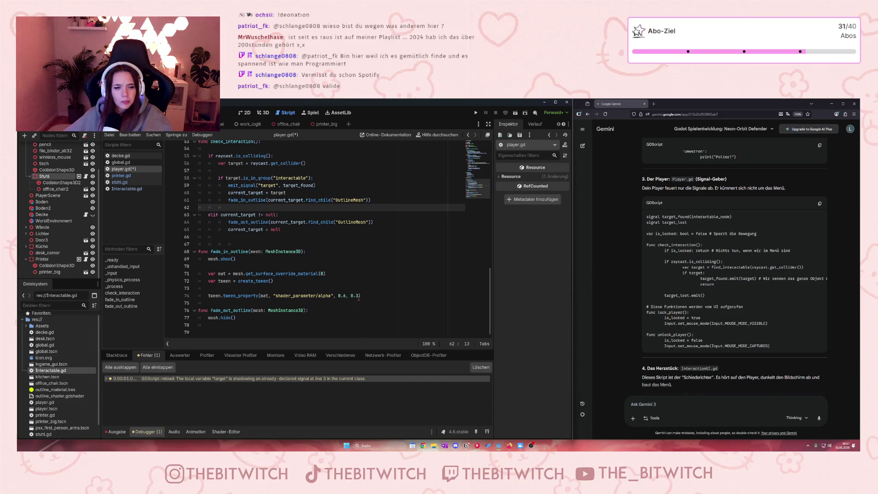
scroll(358, 300, up, 3)
drag(661, 319, 689, 349)
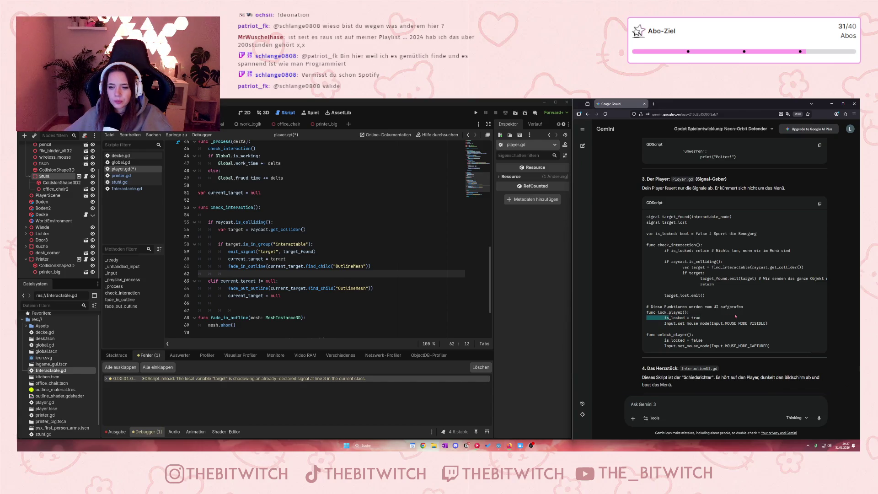
drag(669, 317, 706, 319)
click(663, 340)
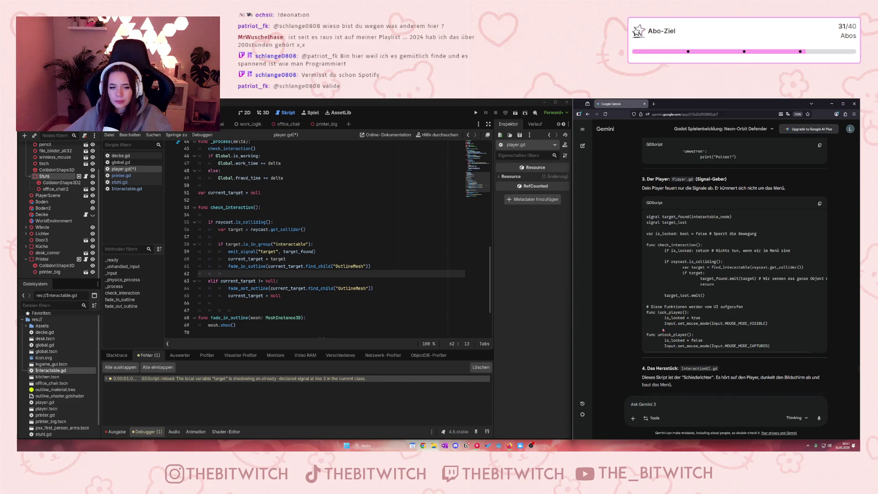
scroll(684, 323, down, 2)
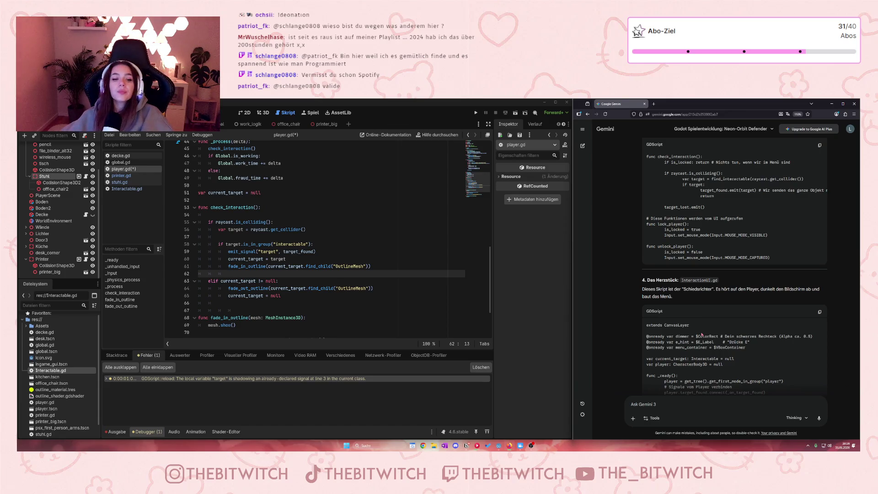
scroll(221, 271, down, 3)
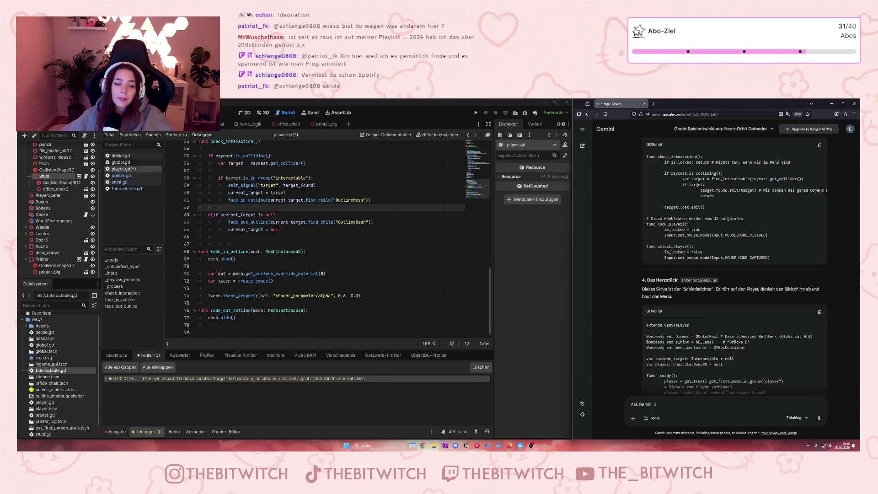
scroll(222, 273, up, 14)
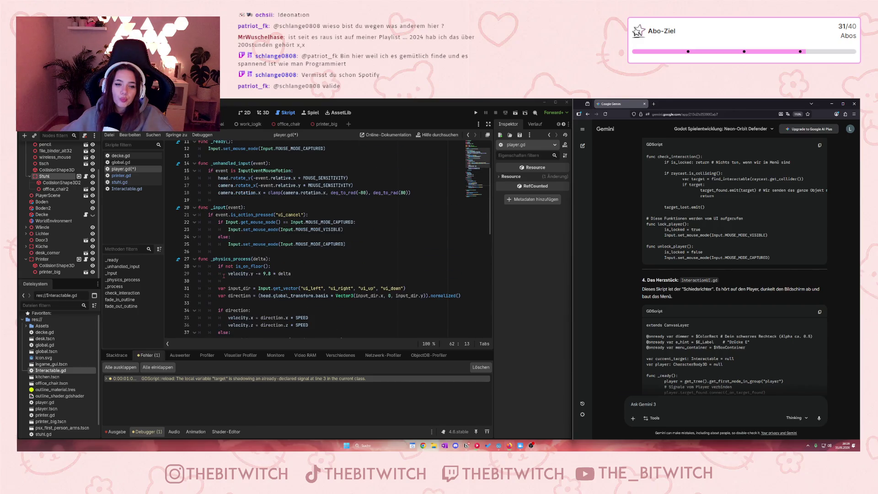
scroll(224, 275, up, 1)
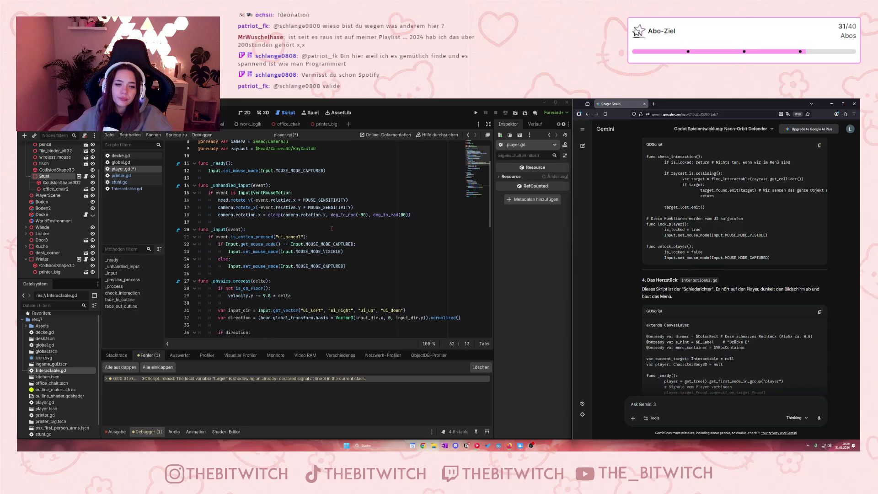
scroll(332, 228, down, 5)
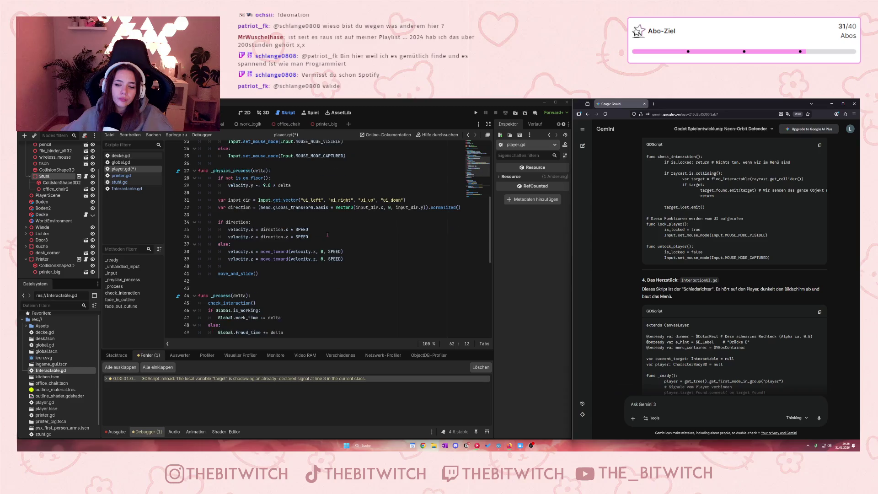
scroll(327, 235, down, 10)
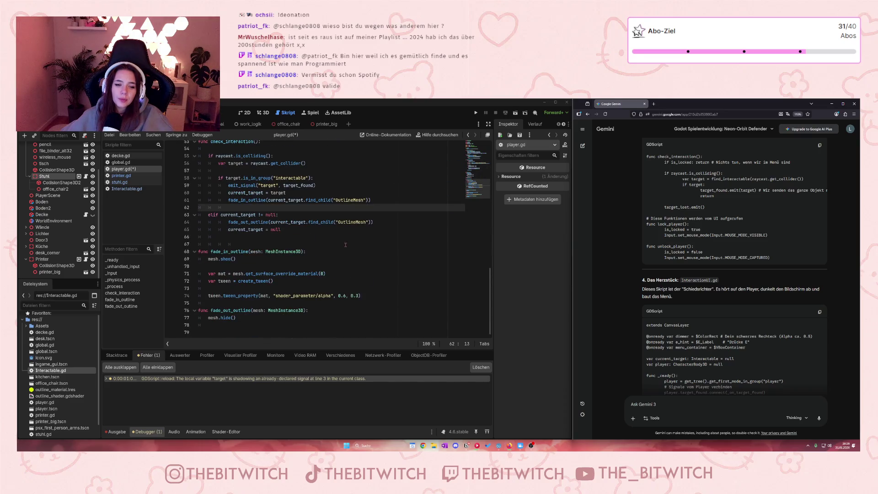
click(275, 328)
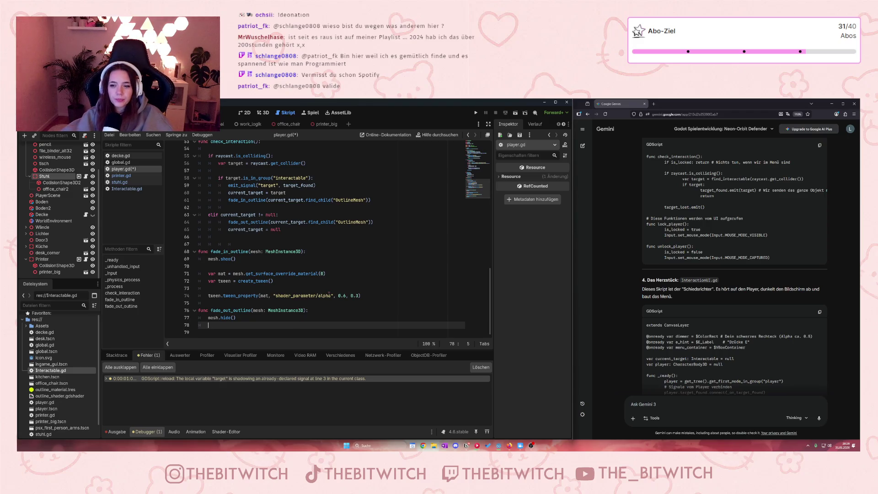
Add func lock_player(): below fade_out_outline with the body line is_locked = true.
key(Return)
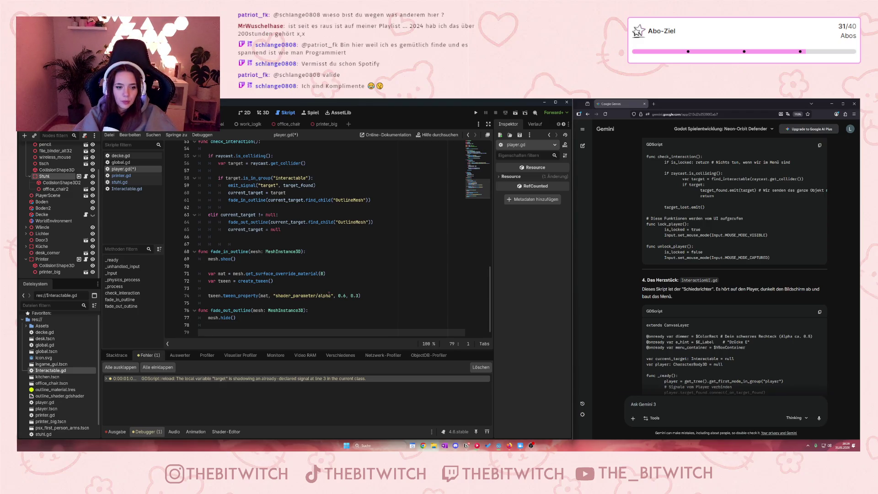
text(func )
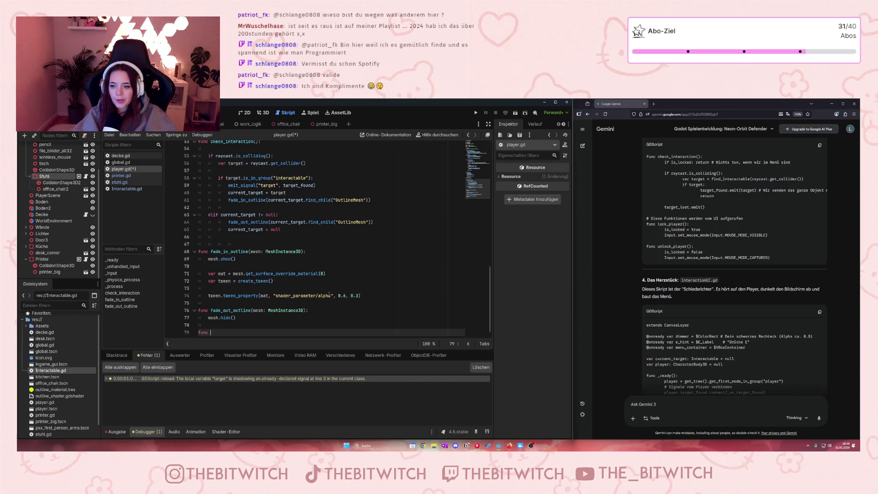
text(lock_player:)
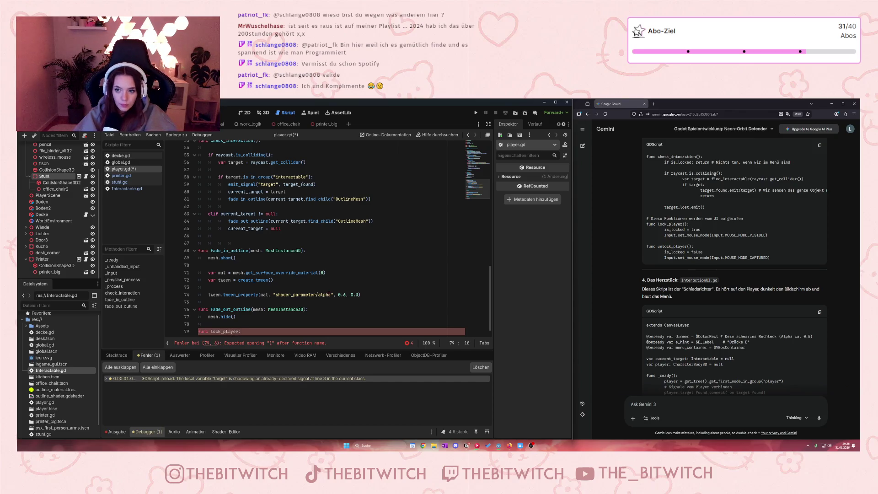
key(BackSpace)
text(():)
key(Return)
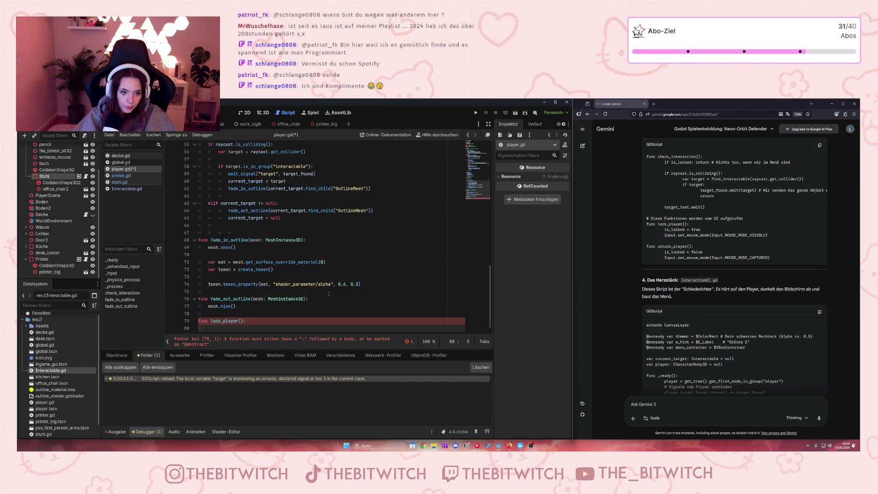
text(i_locke)
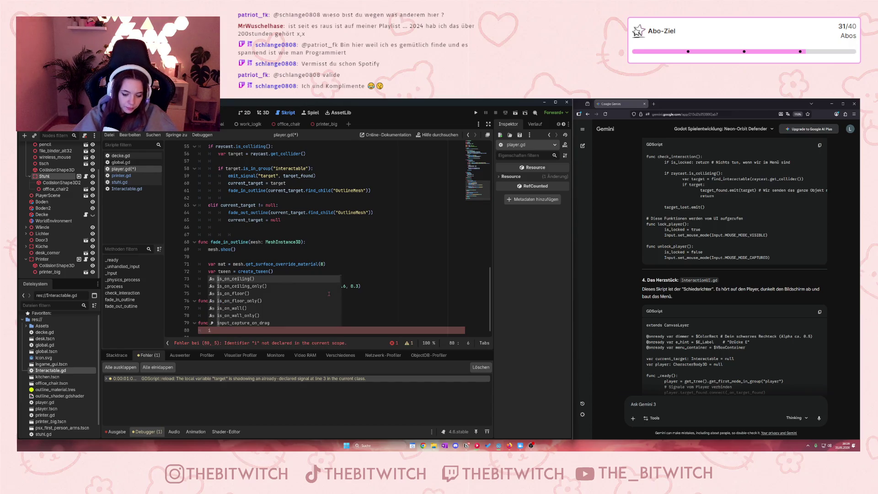
text(d)
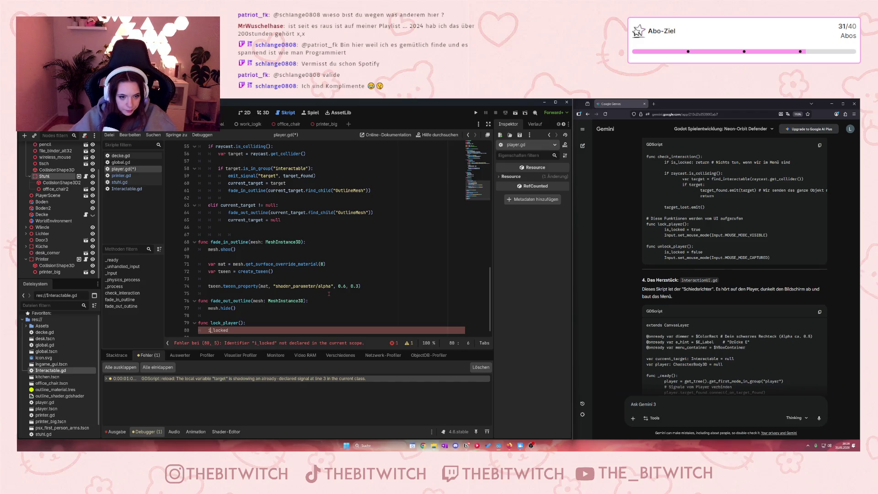
text(s)
key(End)
text(:)
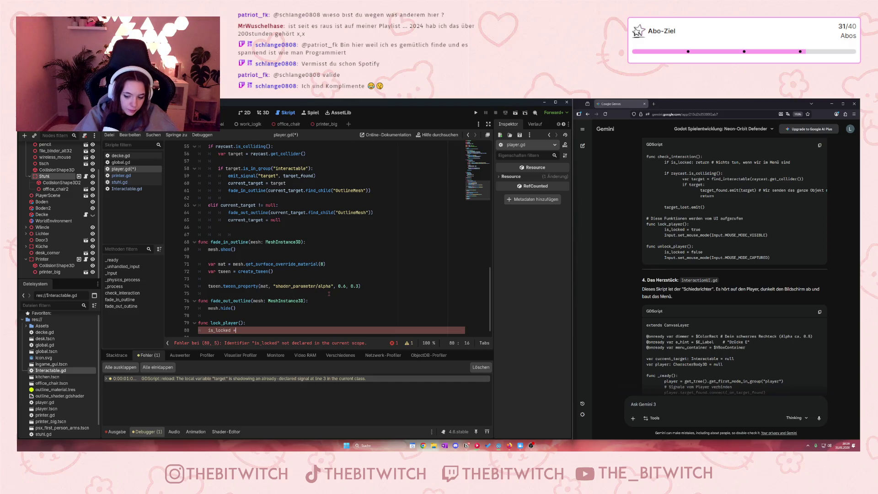
text( true)
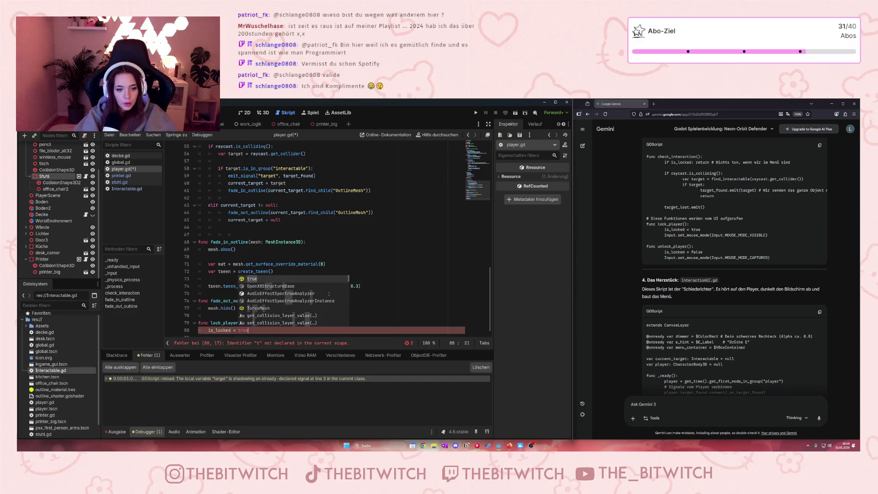
key(Return)
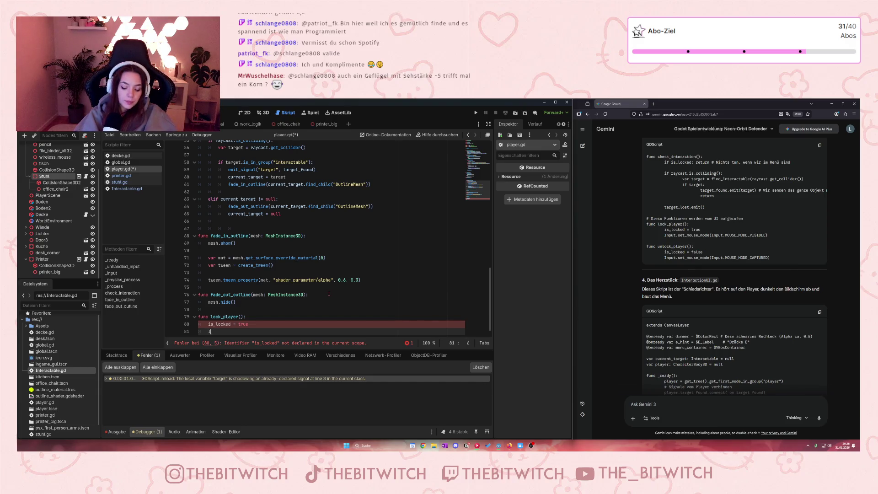
Add Input.set_mouse_mode(Input.MOUSE_MODE_VISIBLE) as lock_player's next line.
text(Input)
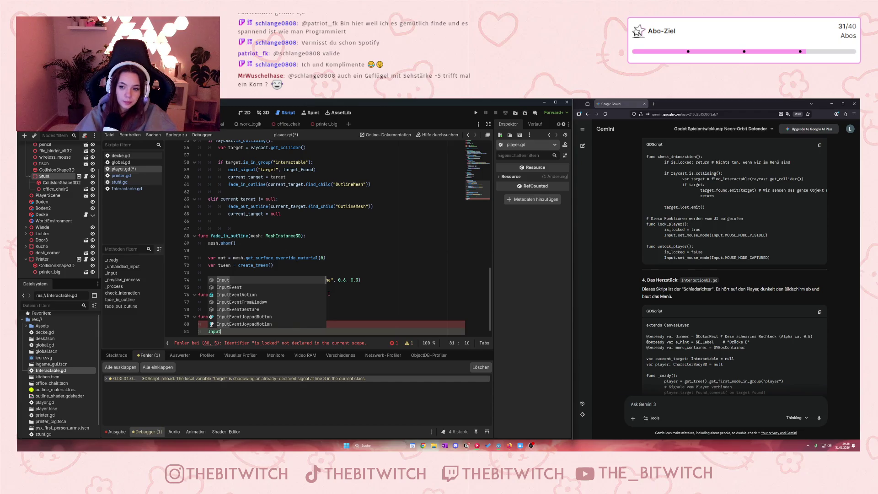
text(.set)
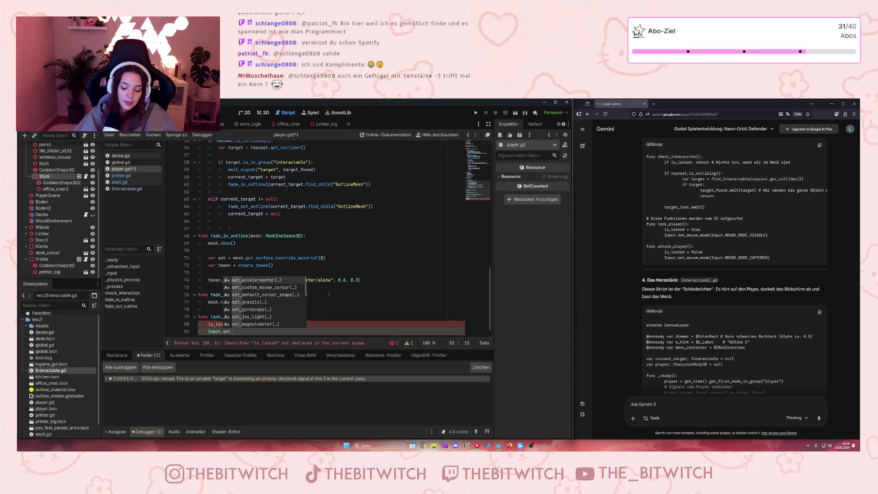
text(_)
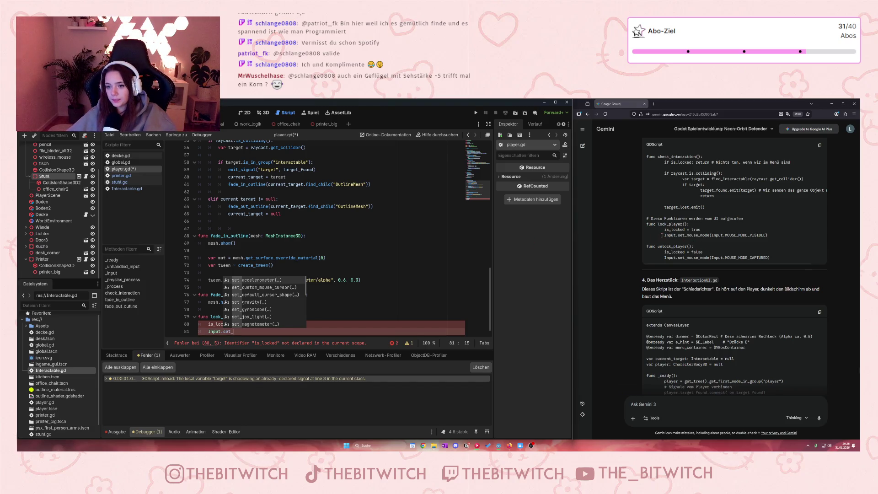
drag(661, 235, 773, 236)
click(307, 294)
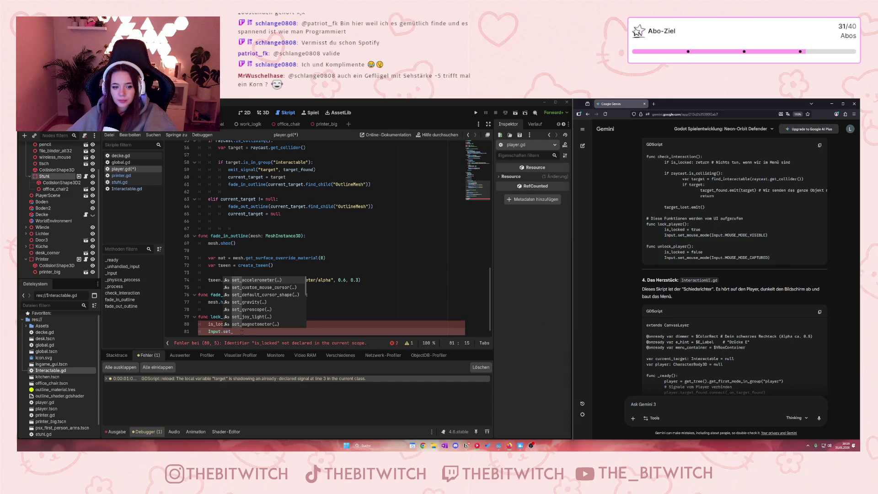
key(Escape)
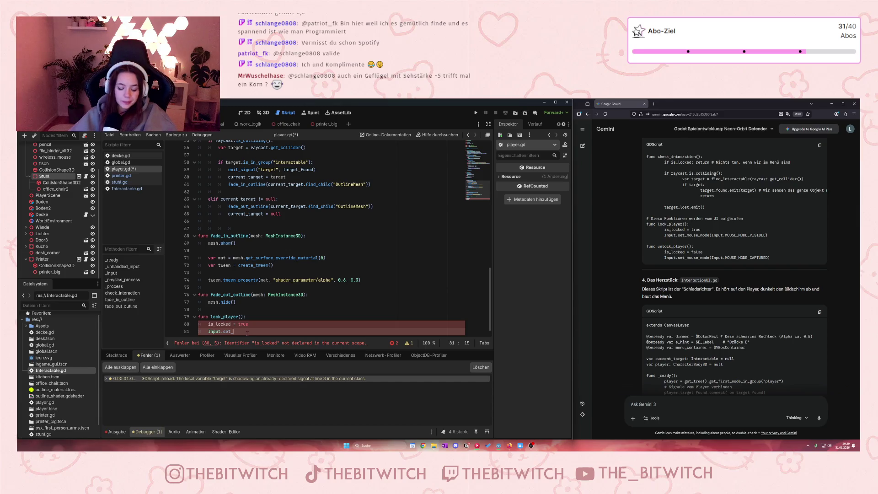
text(u)
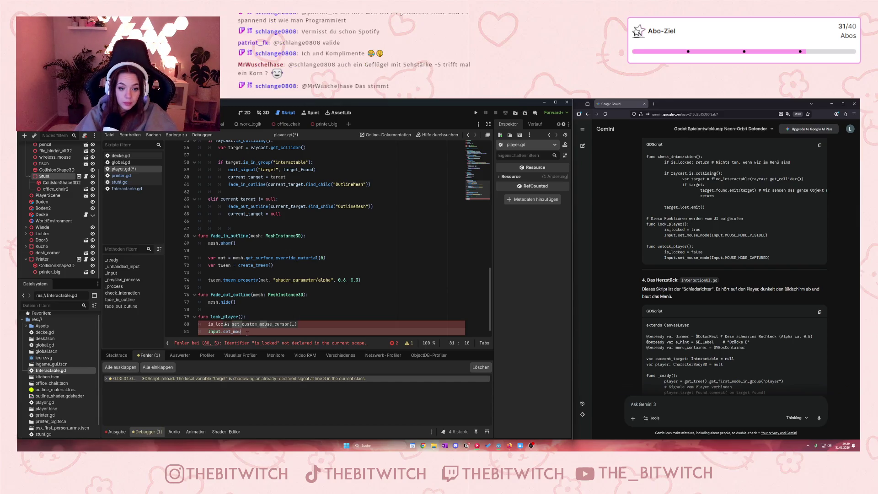
text(se)
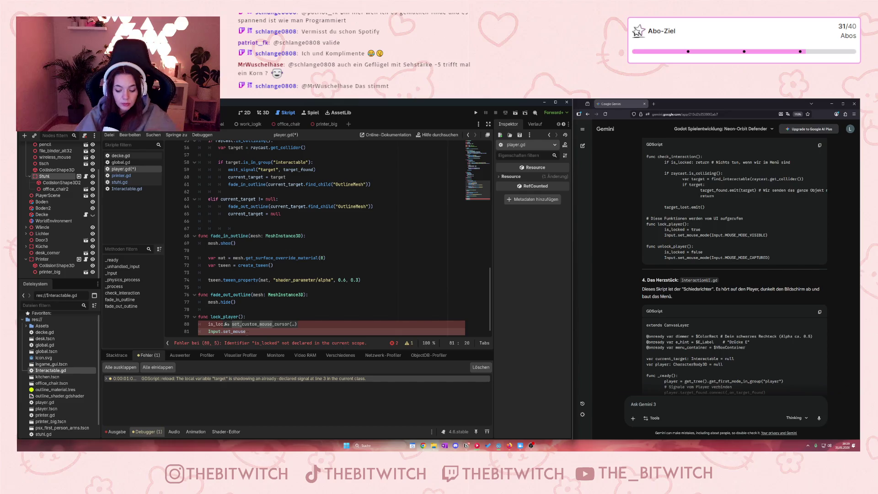
text(_mode)
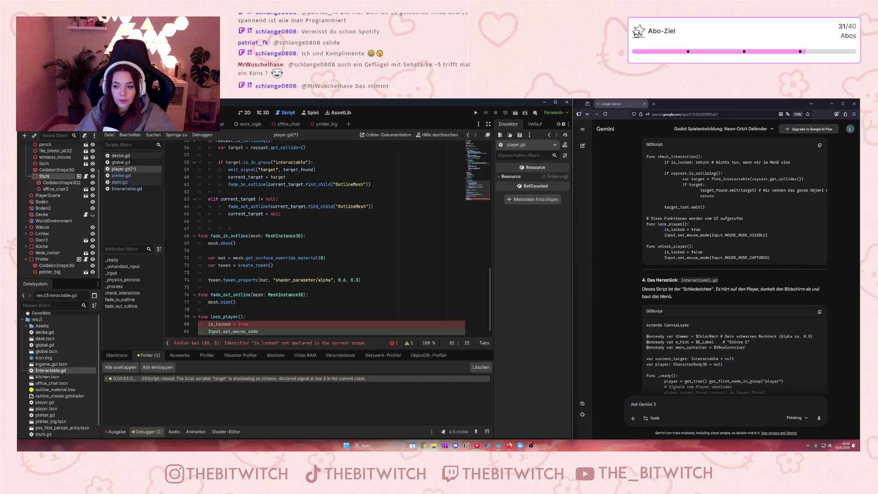
text((Input)
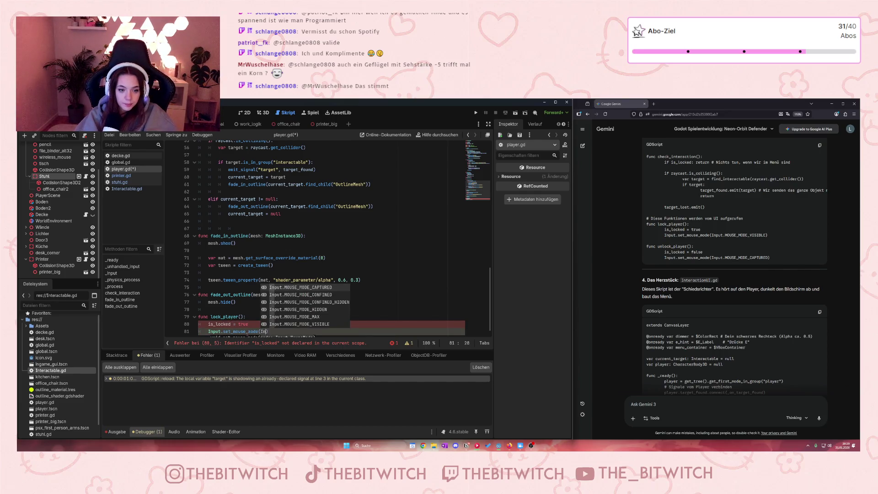
text(.)
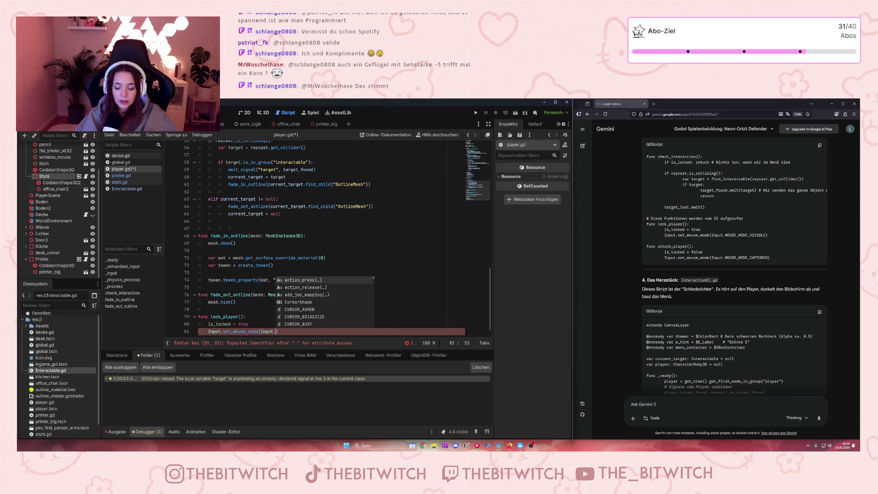
text(MOUSE)
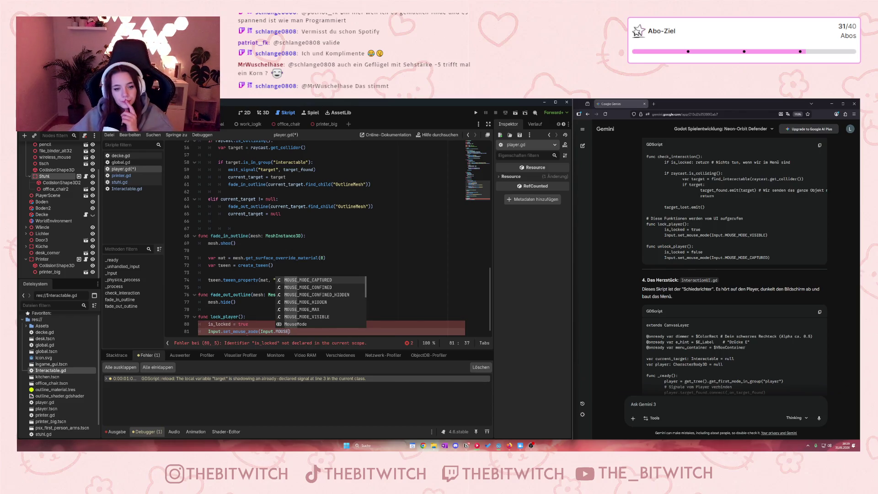
double_click(326, 280)
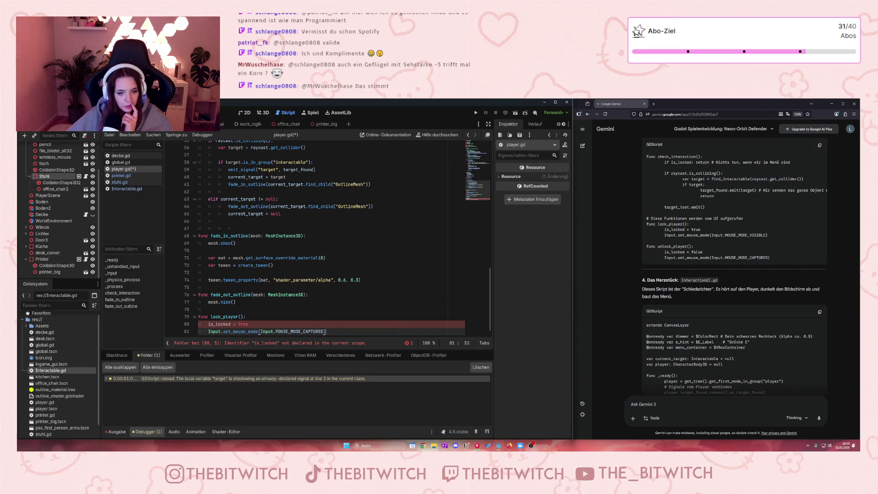
drag(324, 331, 305, 331)
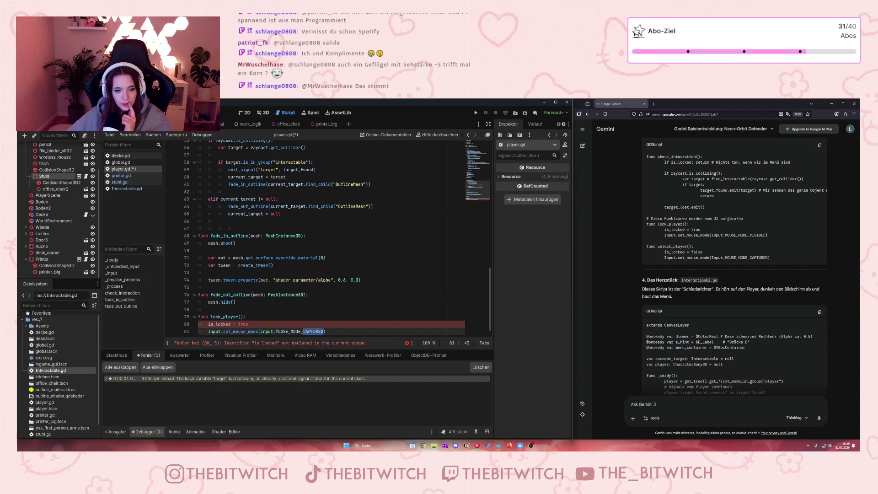
text(VISIBLE)
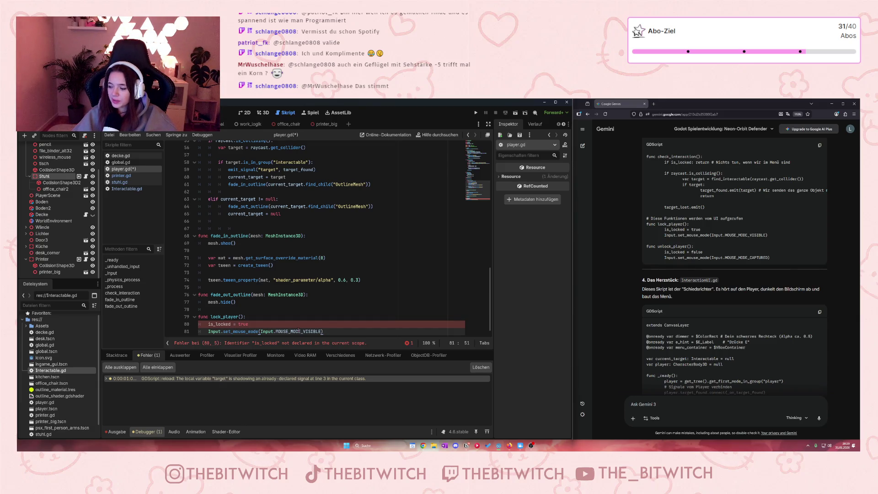
key(Return)
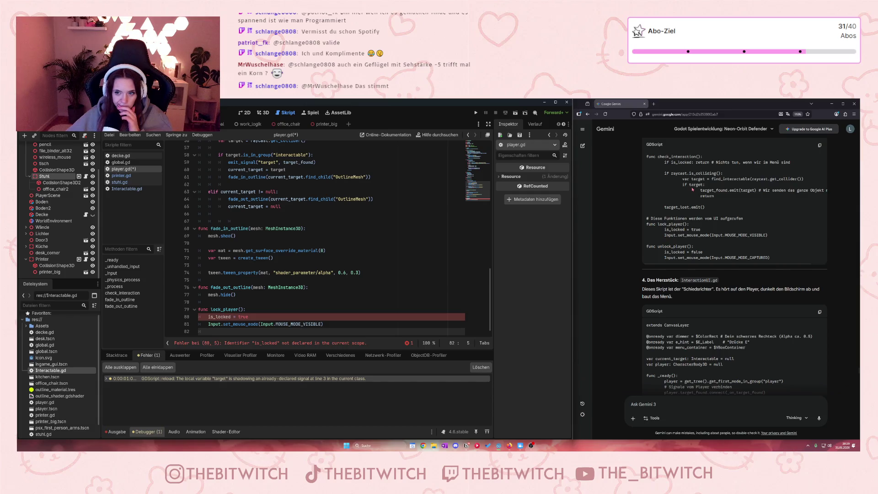
scroll(693, 188, up, 2)
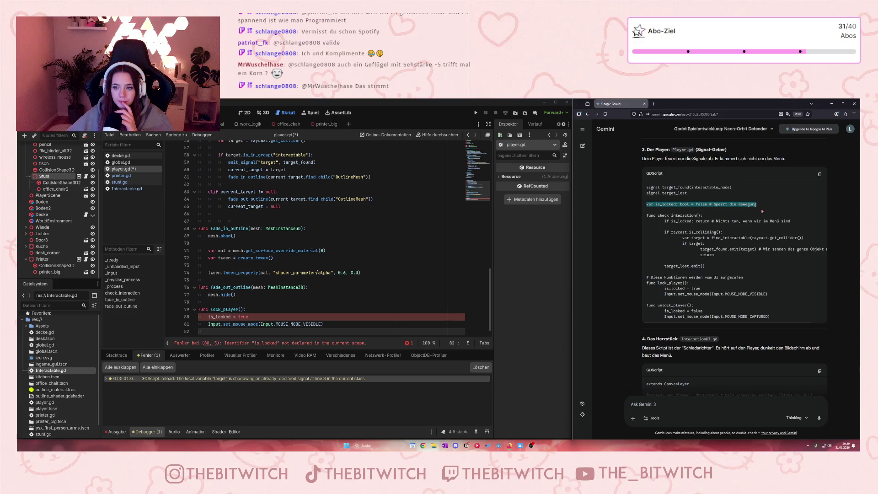
Insert an extra blank line above func lock_player() and place the caret on it.
scroll(361, 229, up, 5)
scroll(360, 229, up, 13)
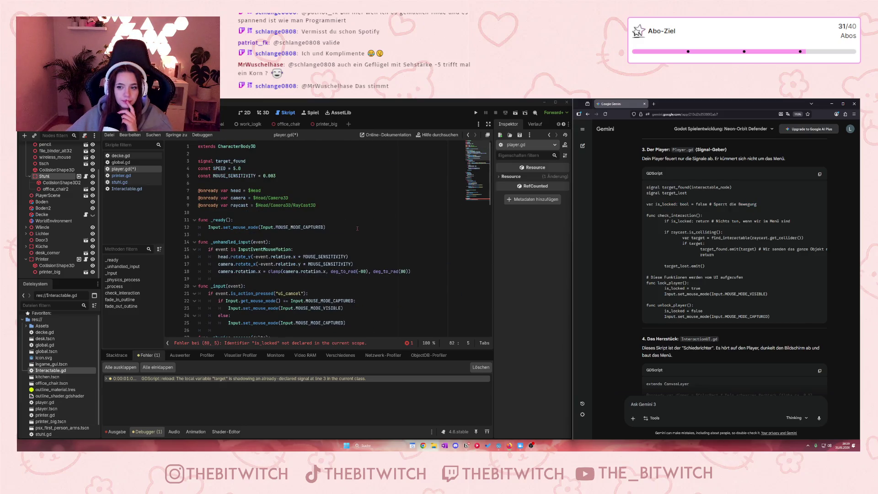
scroll(309, 199, down, 19)
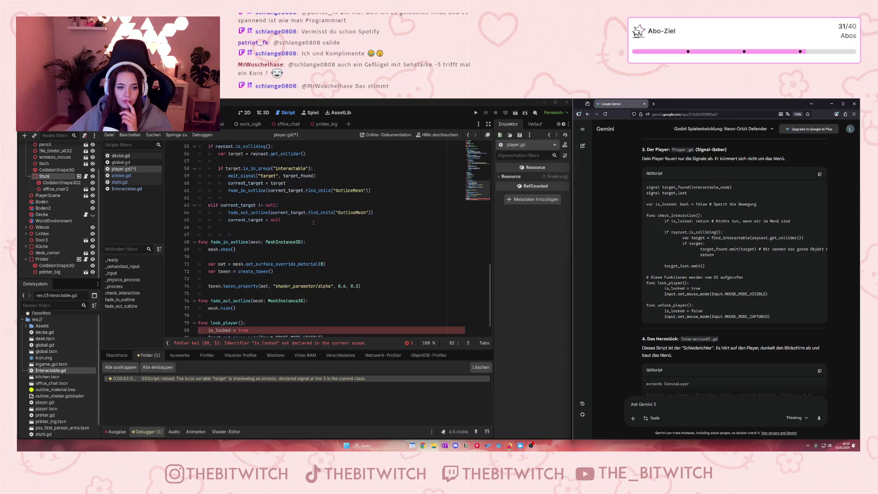
click(225, 294)
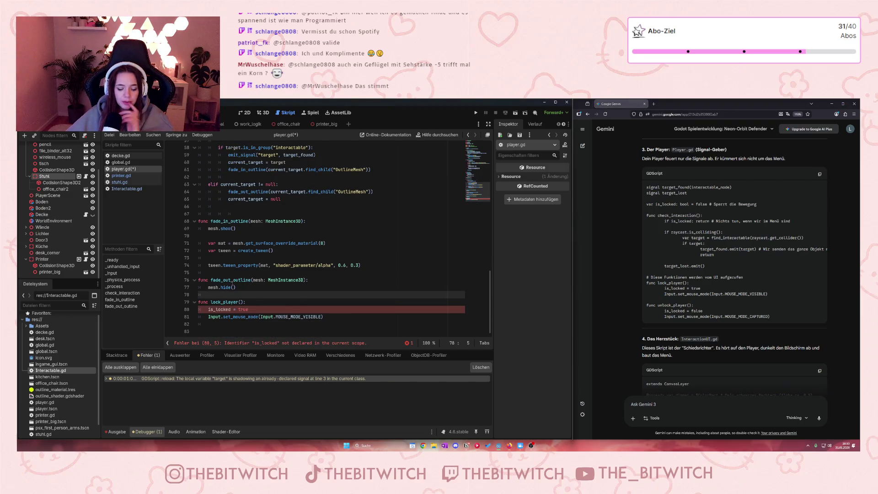
key(Return)
key(Return)
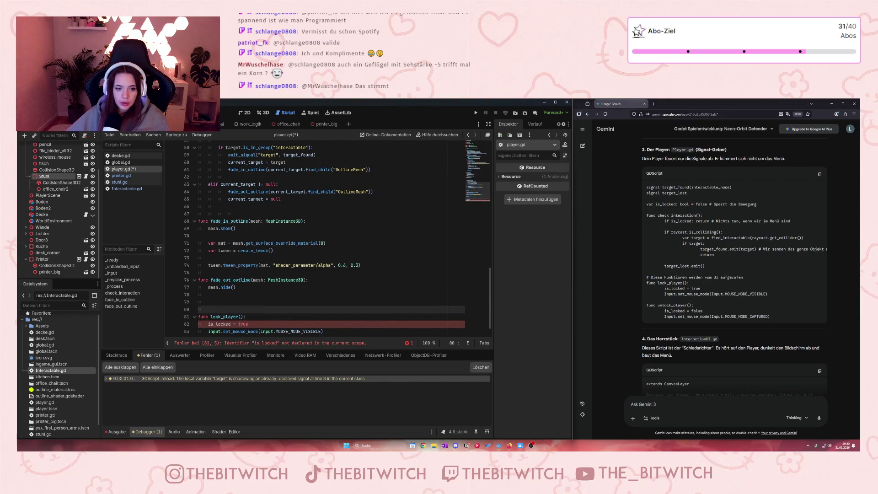
click(219, 302)
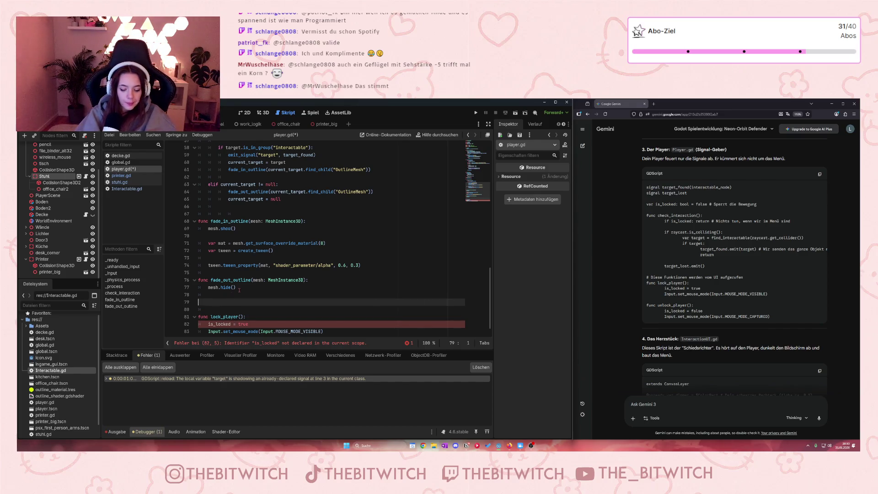
Complete line 79 as 'var is_locked: bool = false' and start a new line below lock_player().
text(var is)
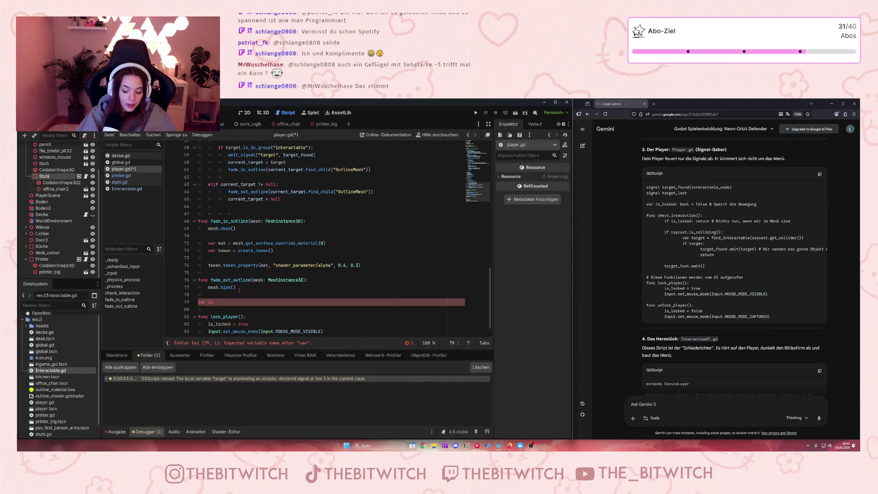
text(_locked:)
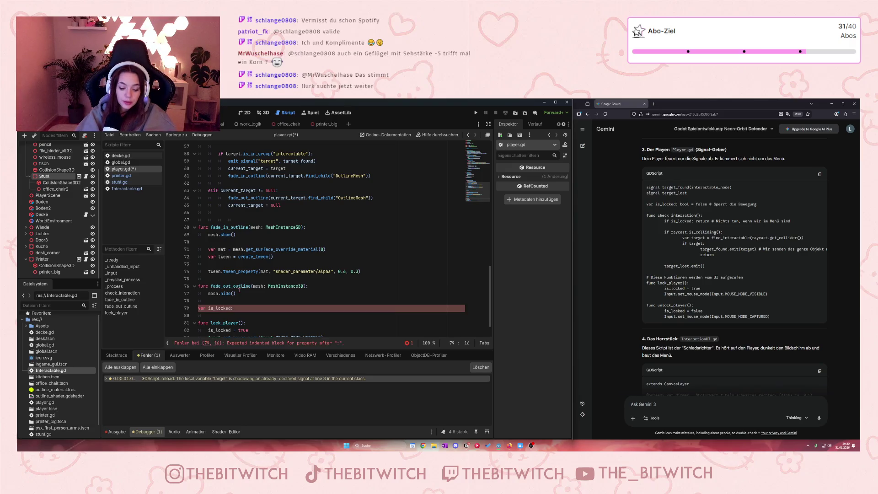
text(bool)
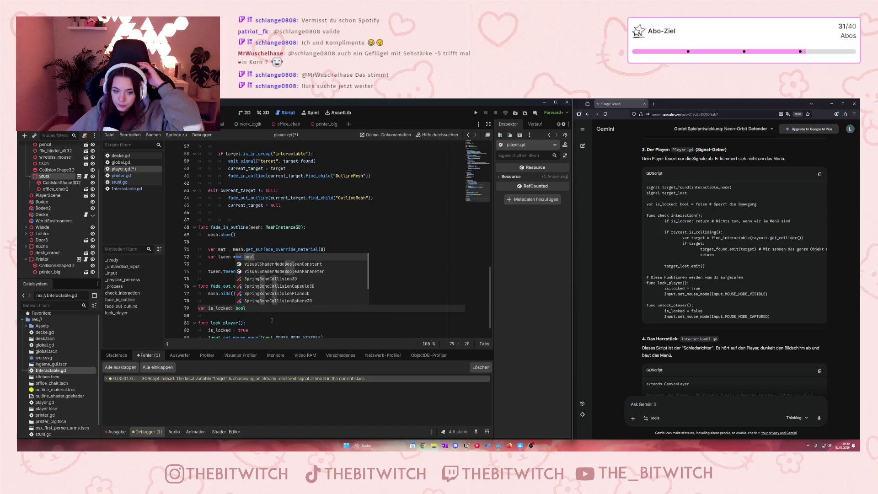
text( = fal)
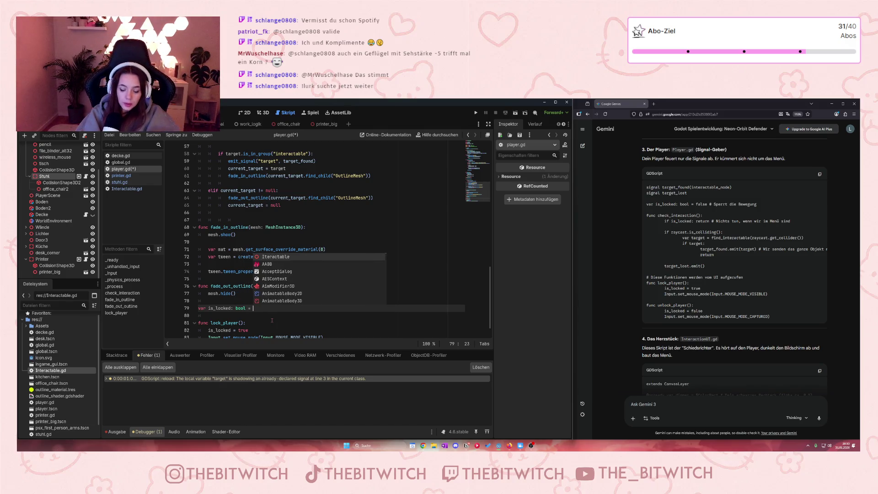
text(se)
click(272, 322)
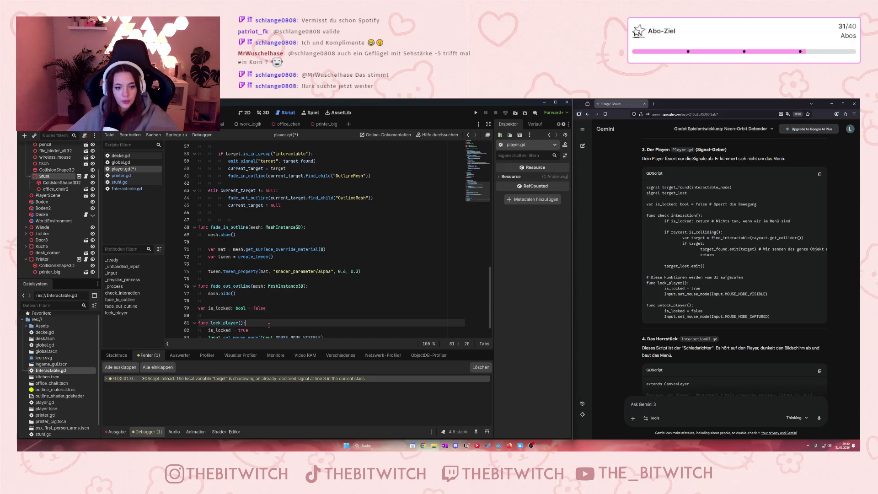
scroll(272, 320, down, 1)
key(Down)
key(Down)
key(Down)
Write unlock_player() with is_locked = false and Input.set_mouse_mode(Input.MOUSE_MODE_CAPTURED), then save player.gd.
text(func unlock)
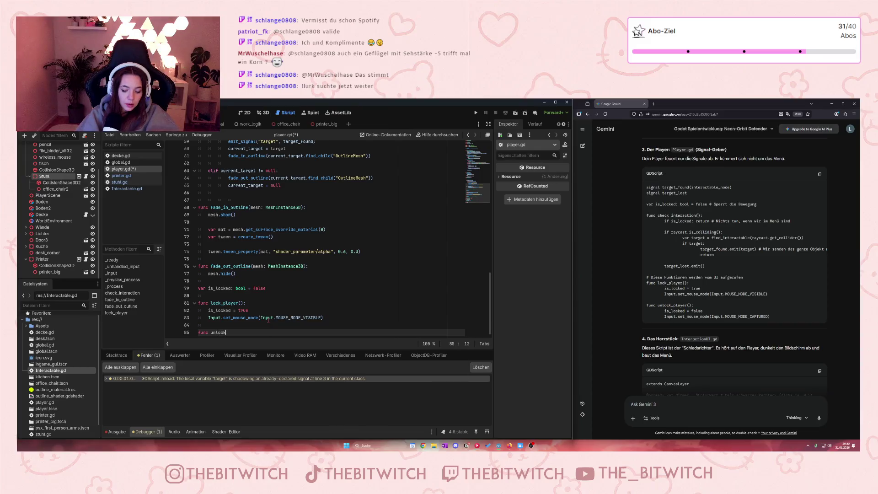
mouse_move(269, 320)
text(_player)
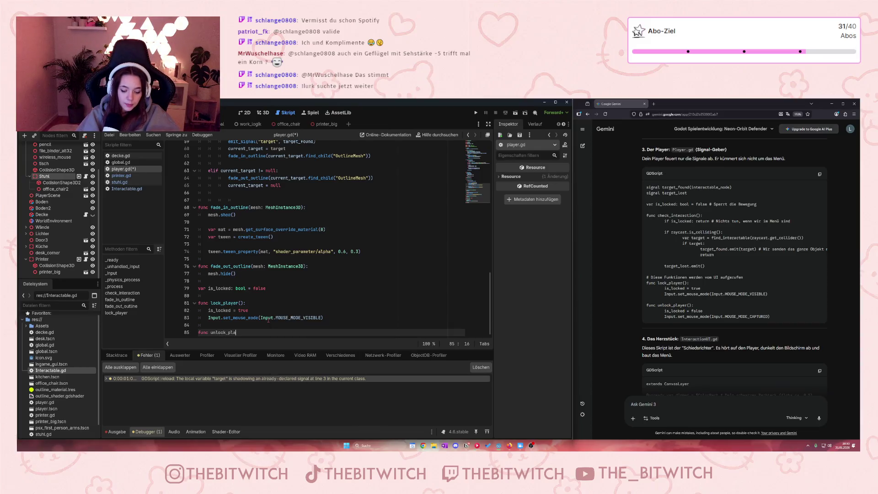
text(())
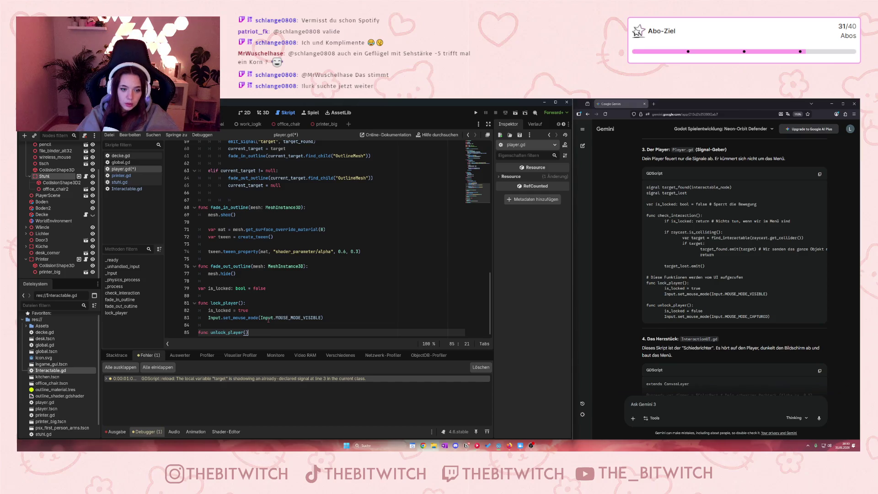
text(:)
key(Return)
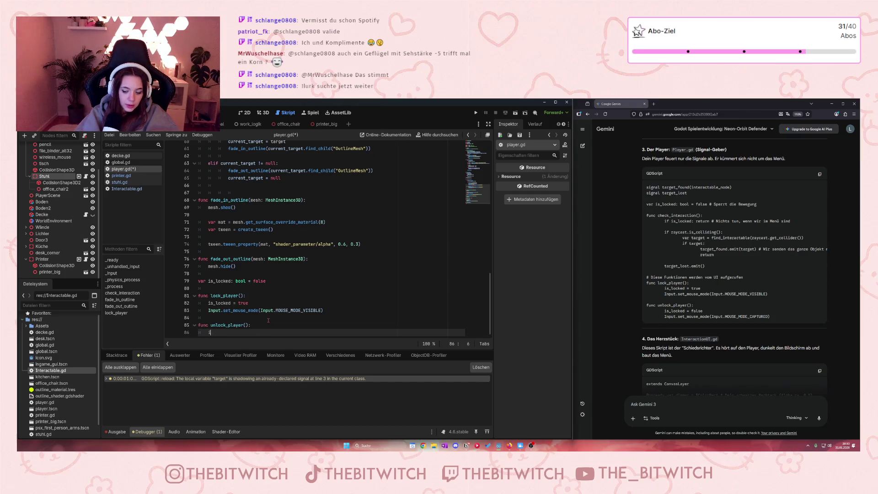
text(s_locked = fa)
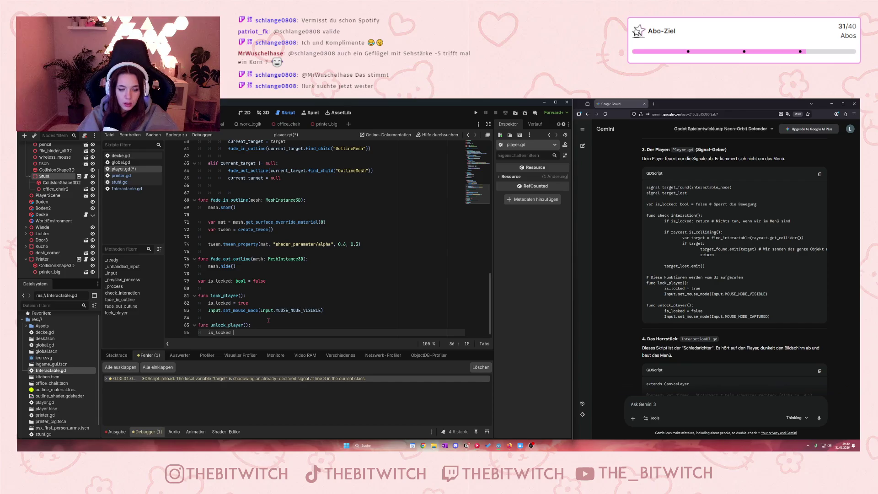
text(lse)
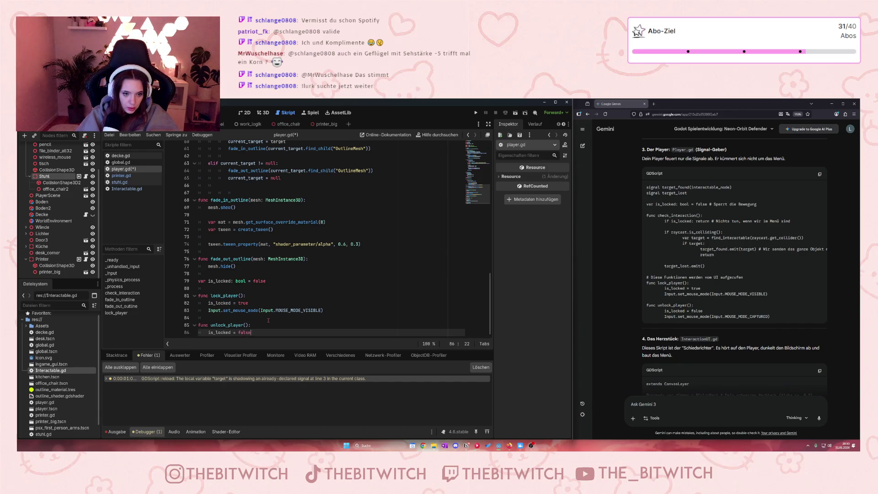
key(Return)
text(Input)
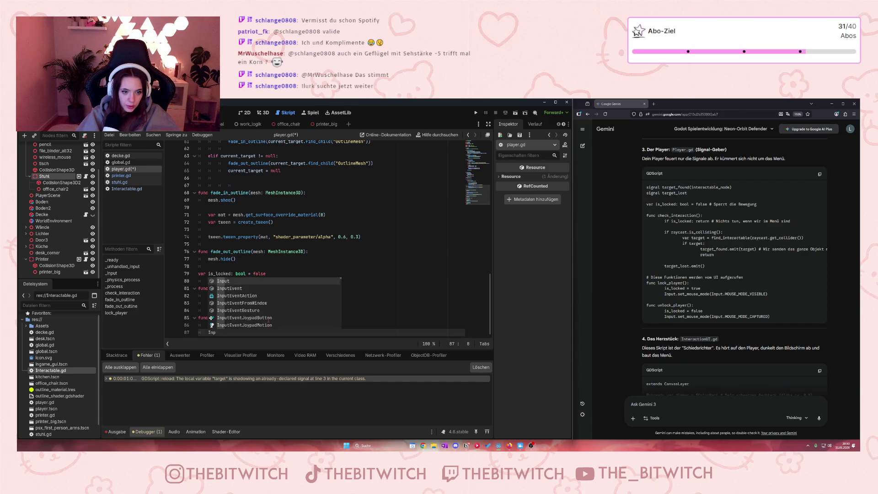
text(.)
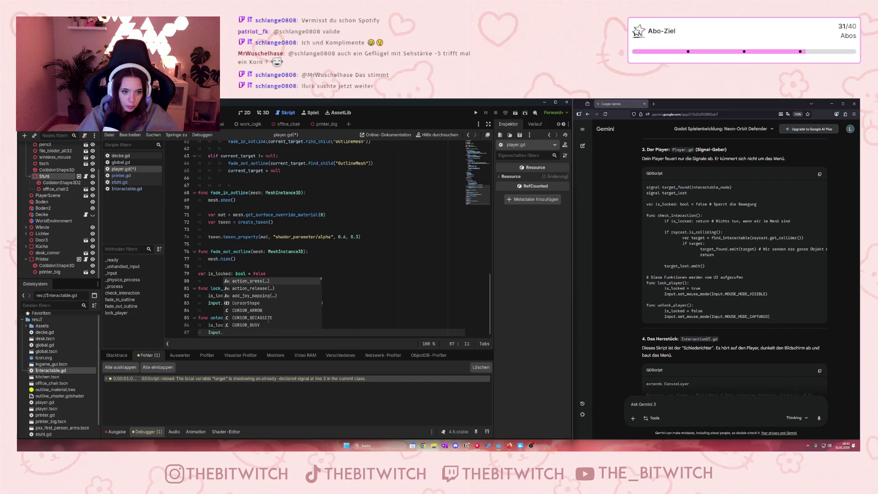
text(set)
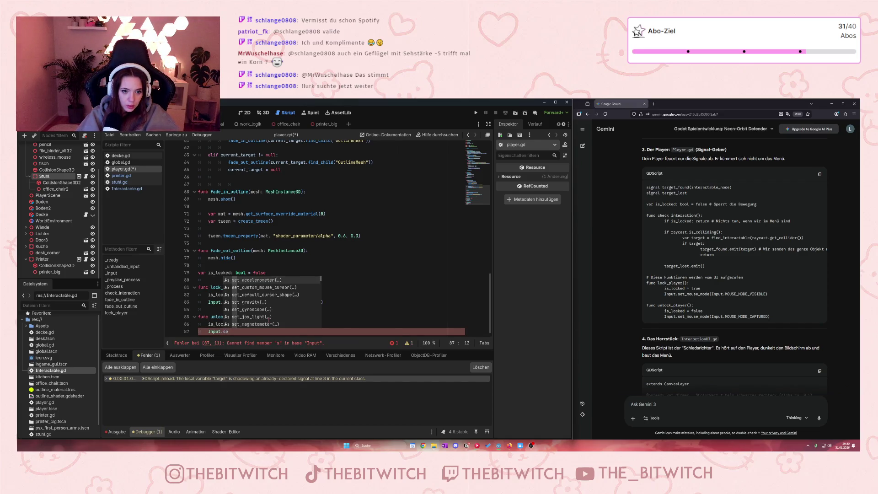
text(_)
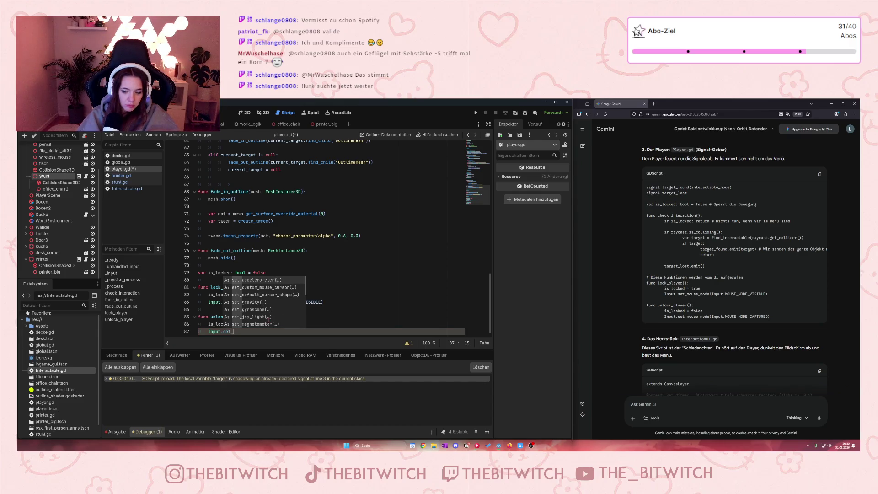
text(mouse)
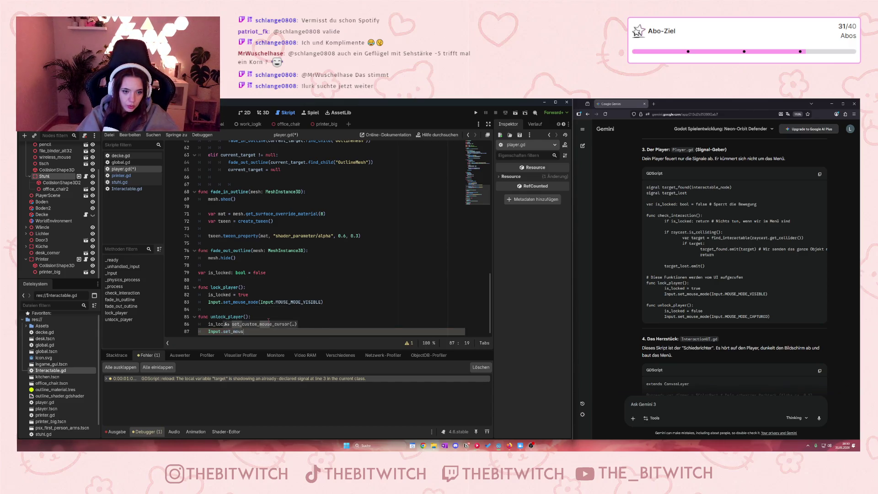
text(_m)
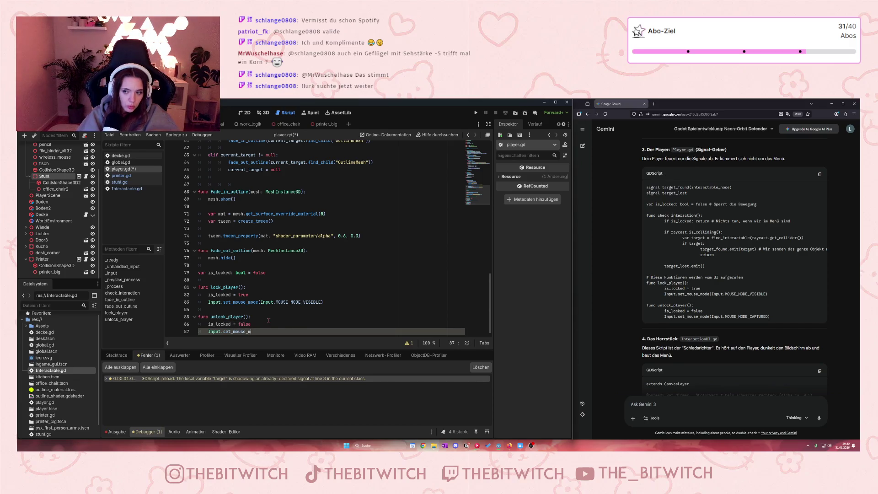
text(ode)
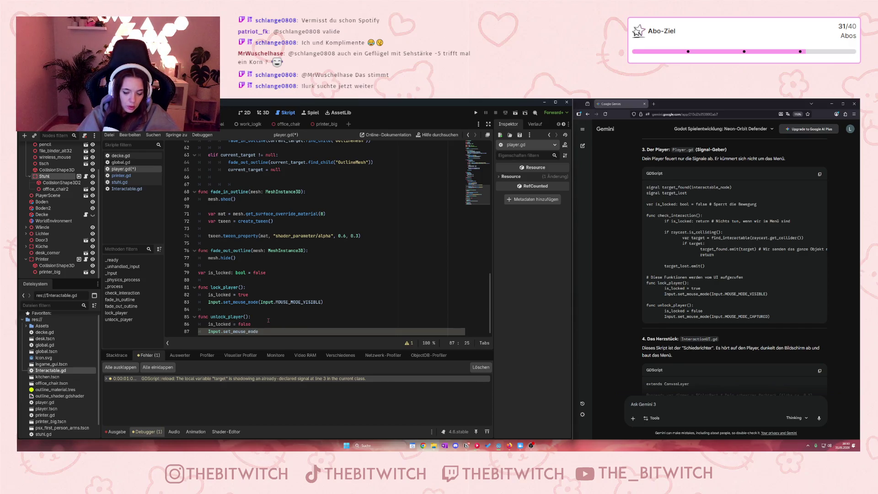
text((Inpu)
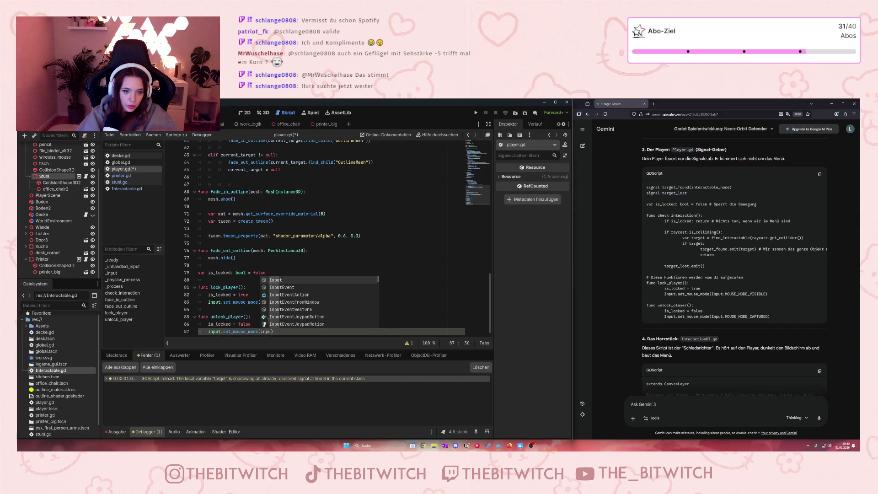
text(t.MOUSE)
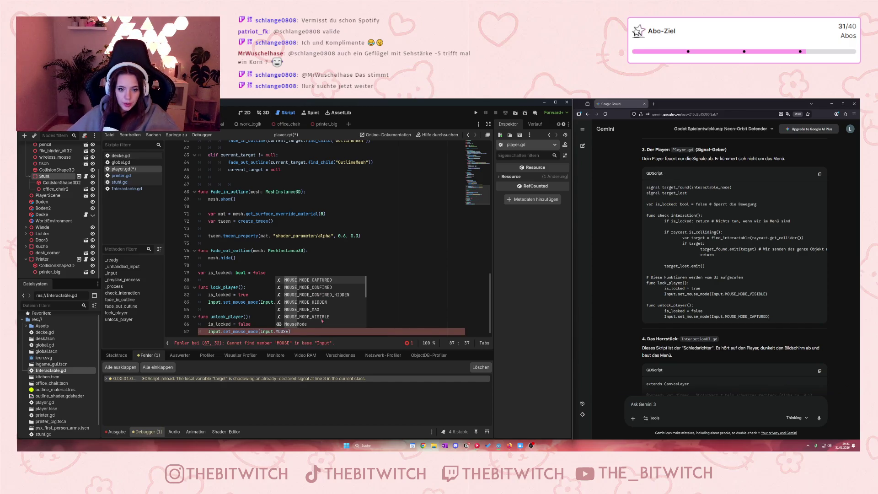
click(318, 281)
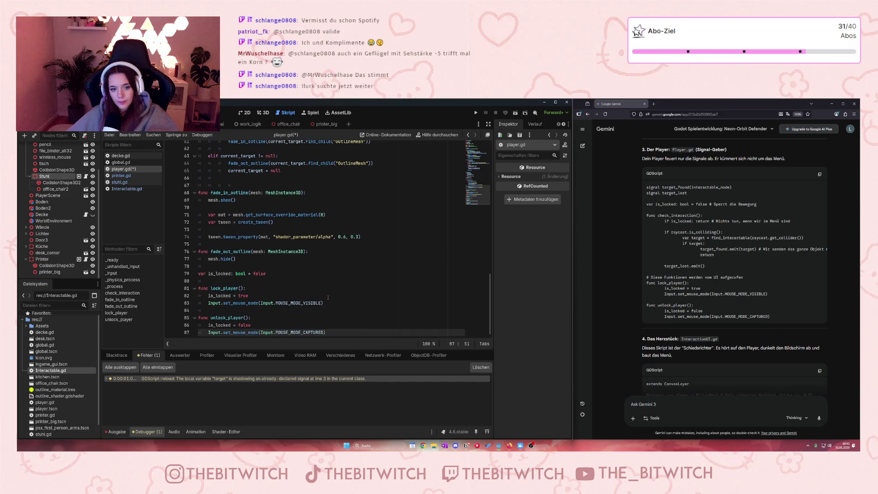
click(337, 308)
key(ctrl+s)
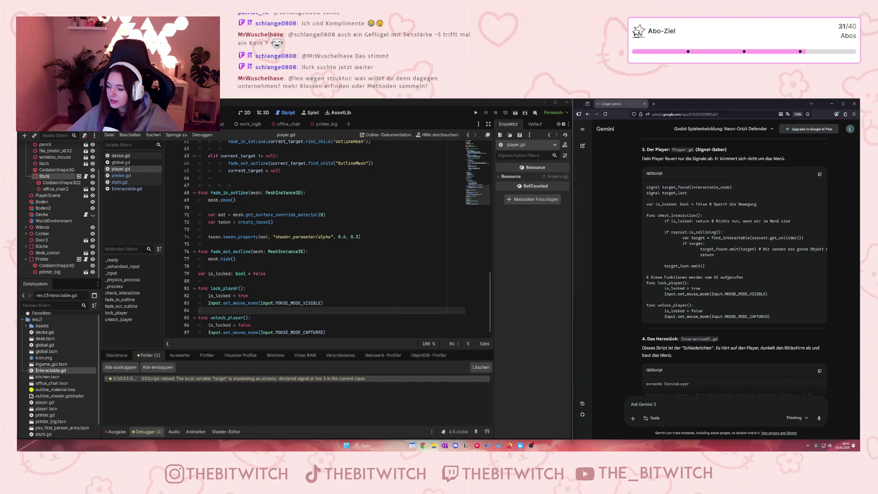
Review the is_locked declaration on line 79 of player.gd.
scroll(396, 318, up, 1)
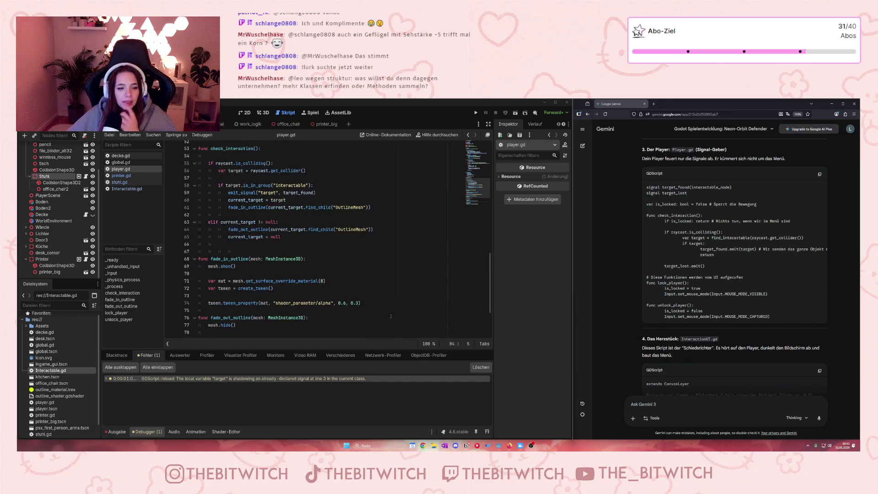
scroll(222, 301, down, 1)
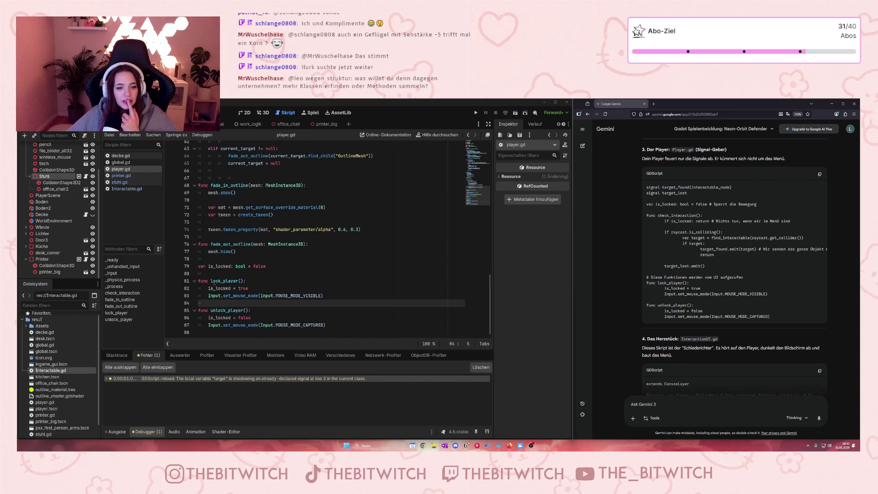
click(275, 267)
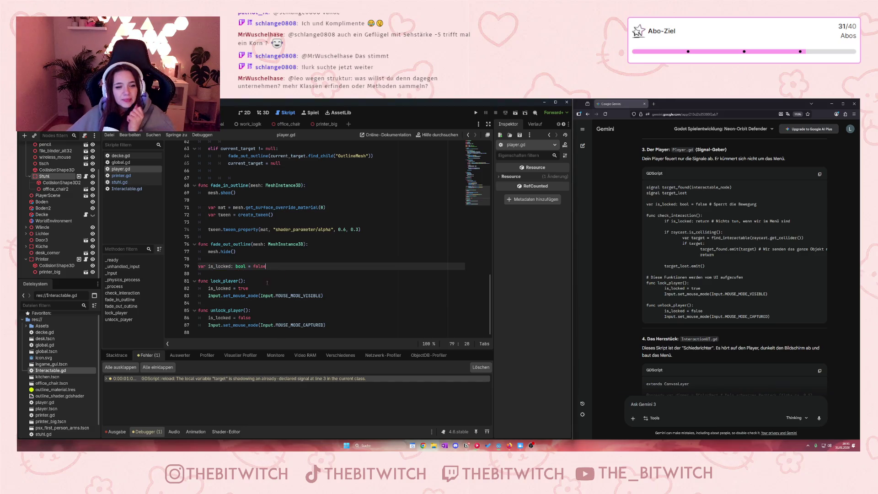
scroll(273, 287, up, 8)
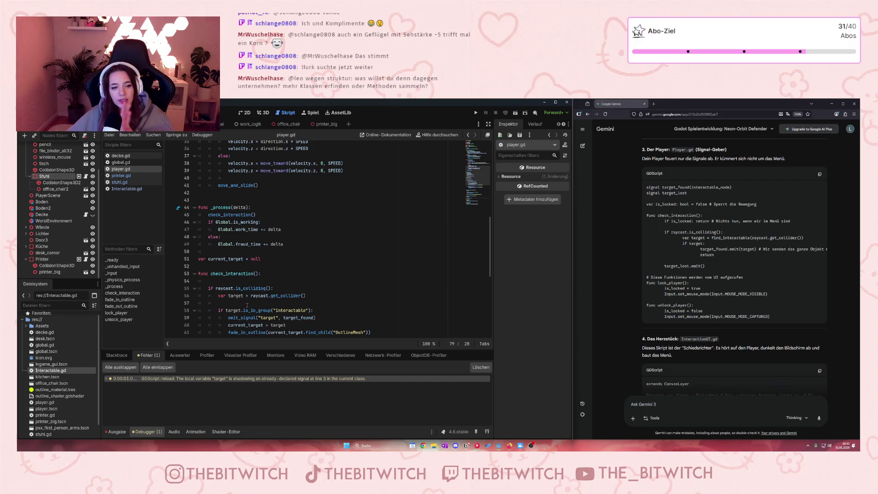
scroll(255, 297, up, 10)
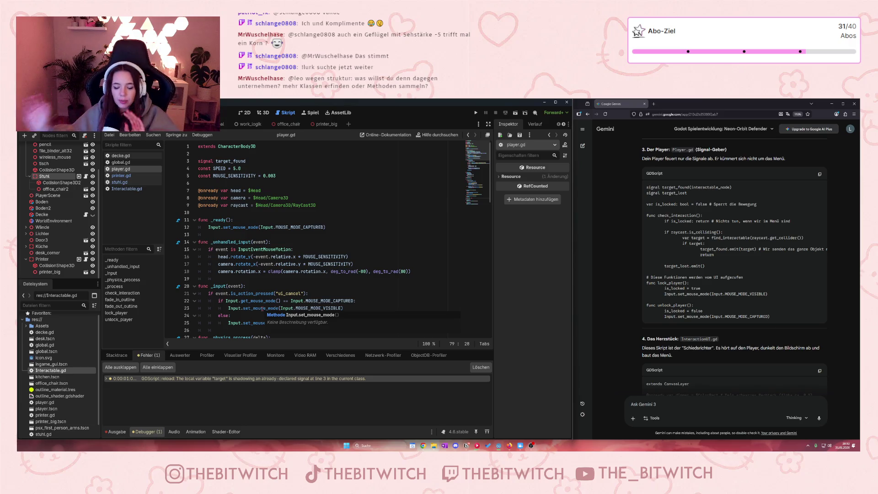
scroll(297, 201, down, 2)
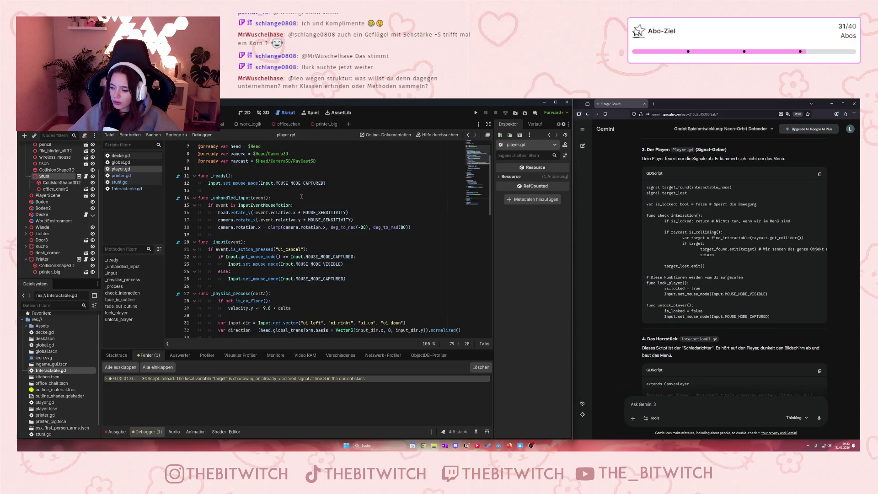
scroll(303, 196, down, 12)
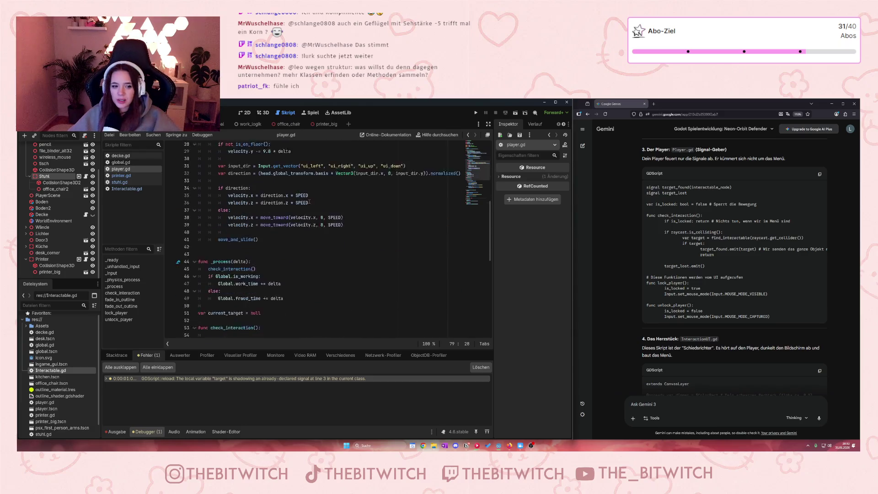
Inspect the current_target declaration and the material and tween lines in fade_in_outline.
click(255, 205)
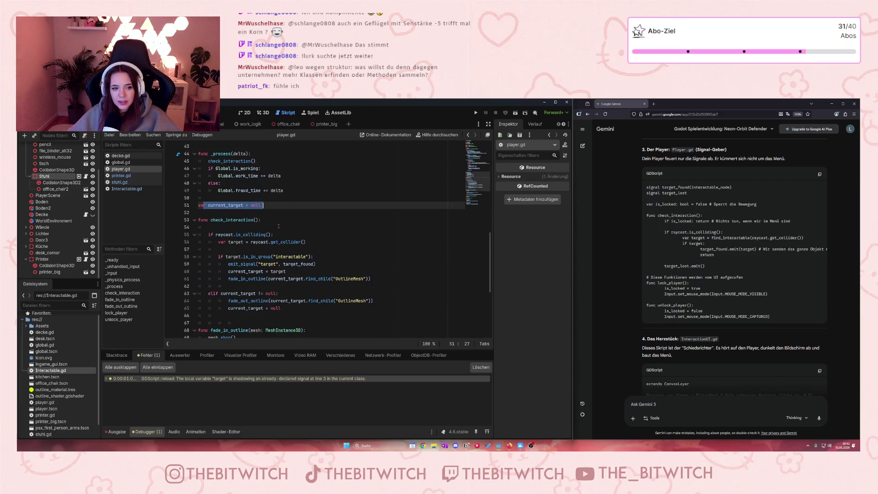
key(Down)
key(Down)
key(Down)
scroll(255, 261, down, 6)
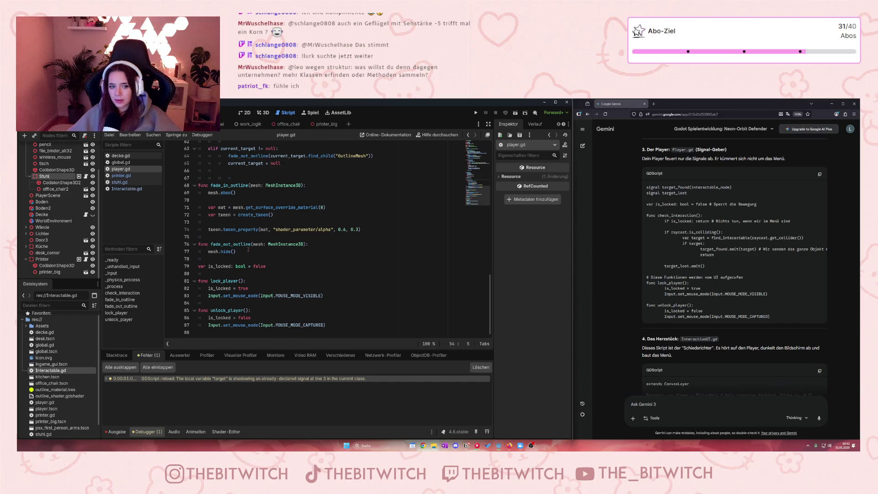
drag(210, 205, 235, 214)
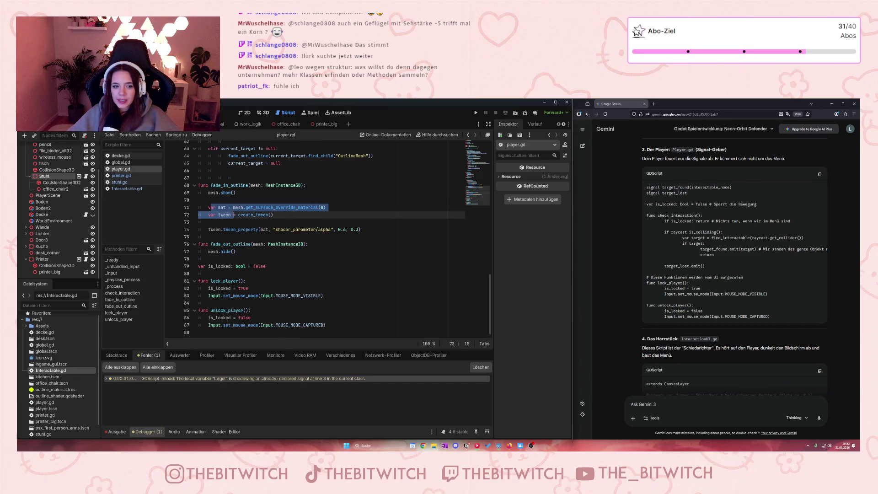
click(235, 214)
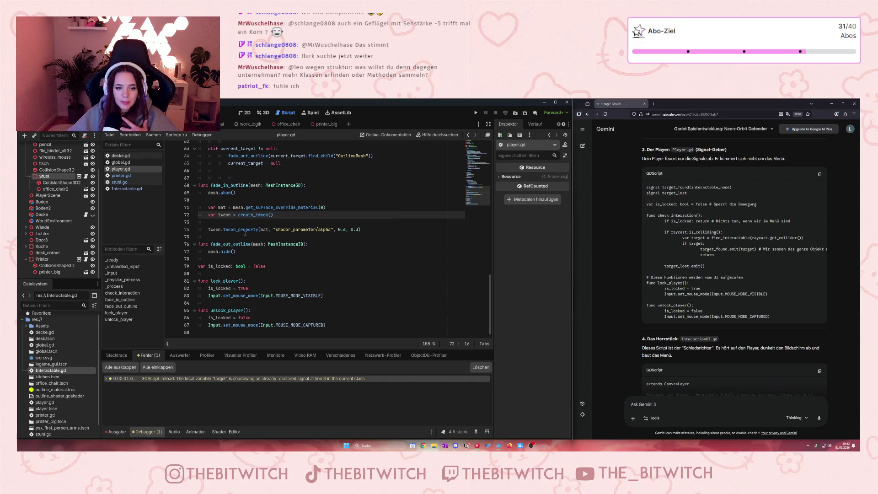
mouse_move(253, 219)
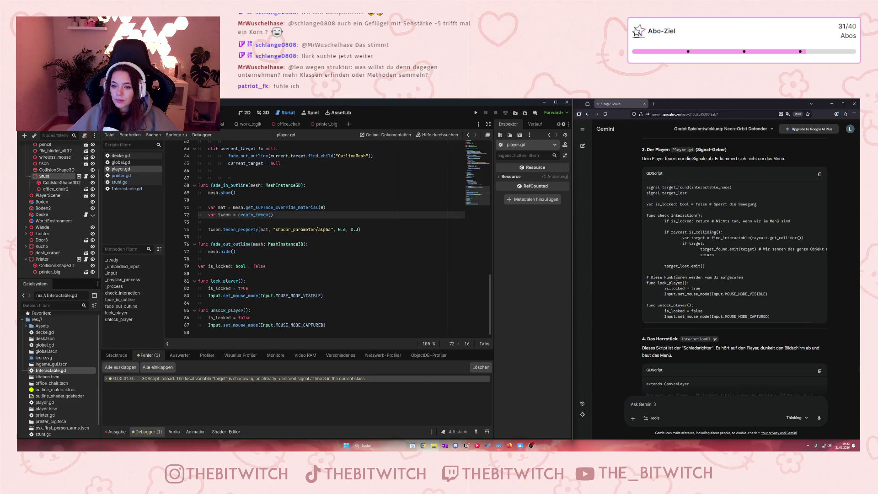
scroll(676, 283, down, 3)
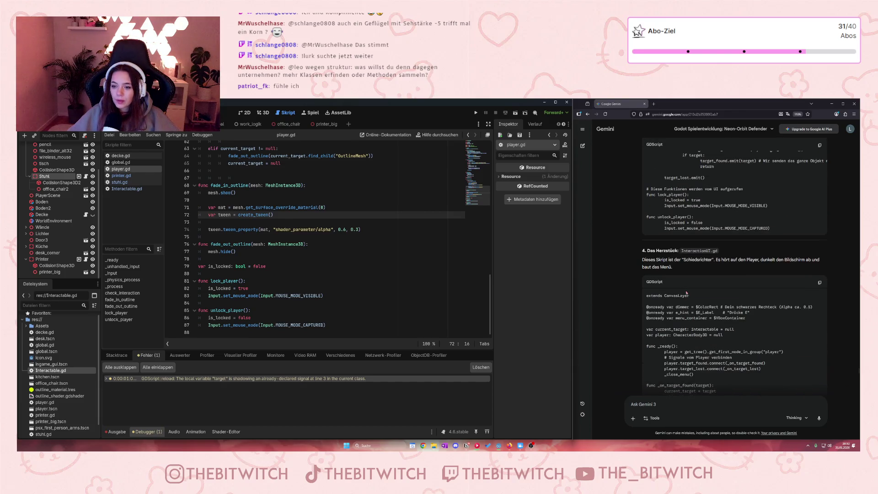
Check the InteractionUI code plan in the AI chat and start a new empty scene.
click(682, 198)
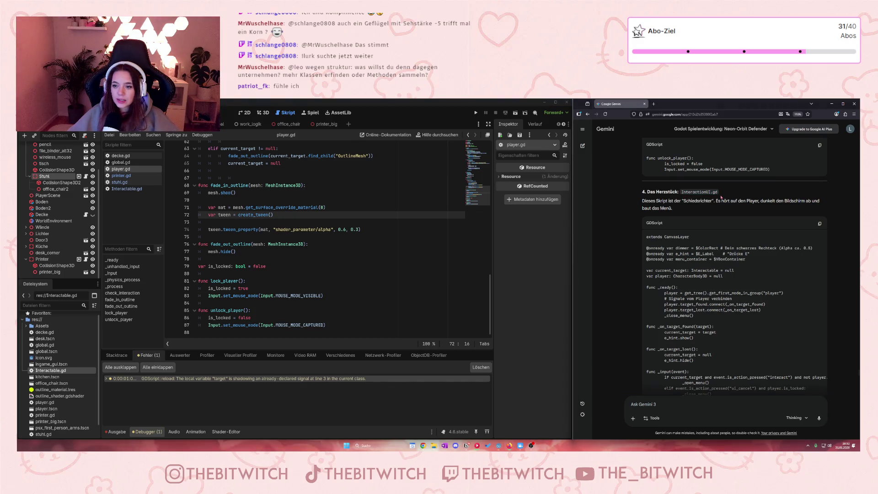
scroll(50, 220, up, 3)
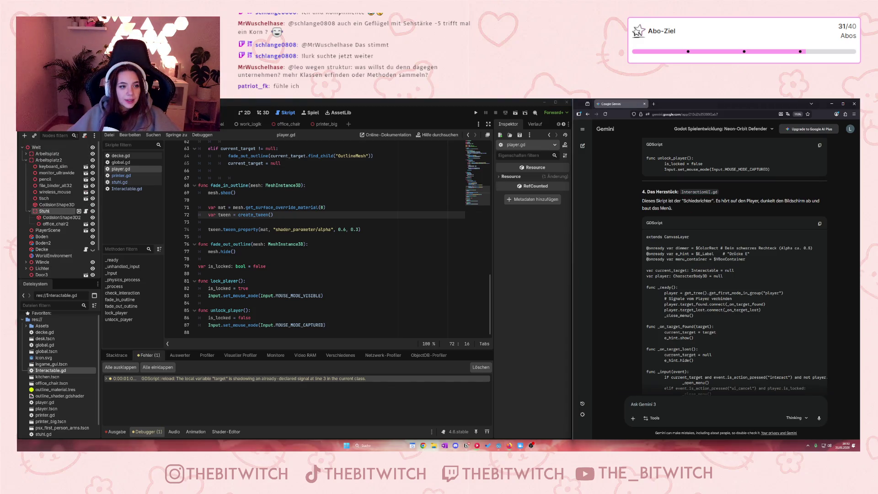
click(348, 124)
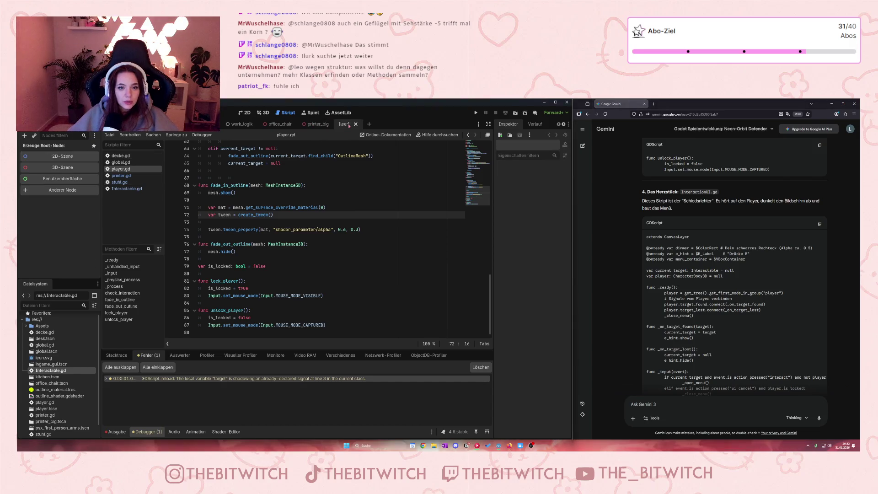
Make a Benutzeroberfläche (Control) node the root and attach a new res://InteractionUI.gd script.
click(61, 182)
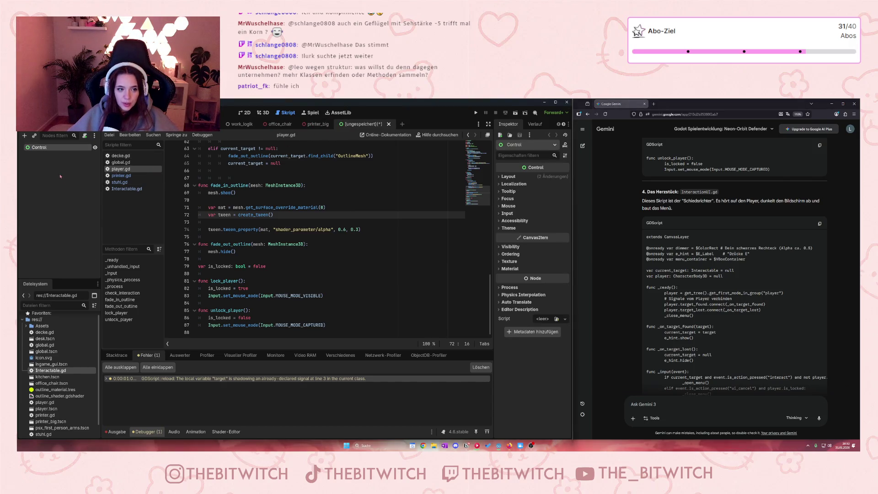
click(85, 135)
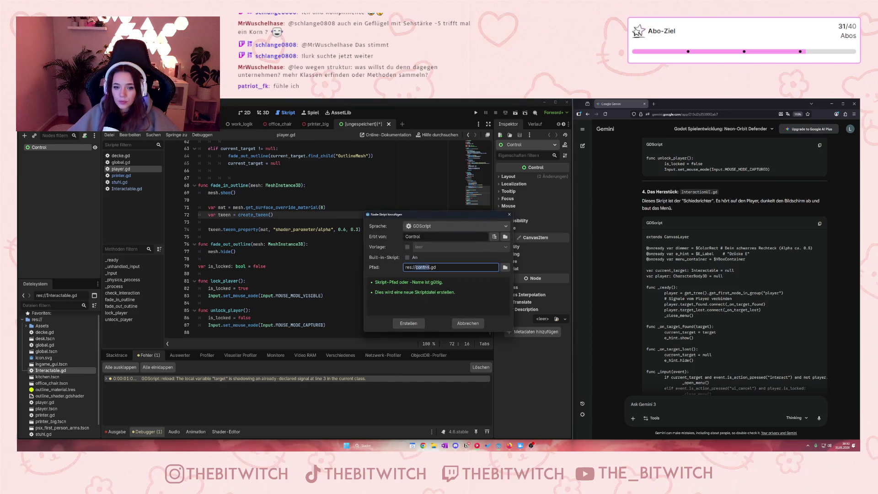
text(Interact)
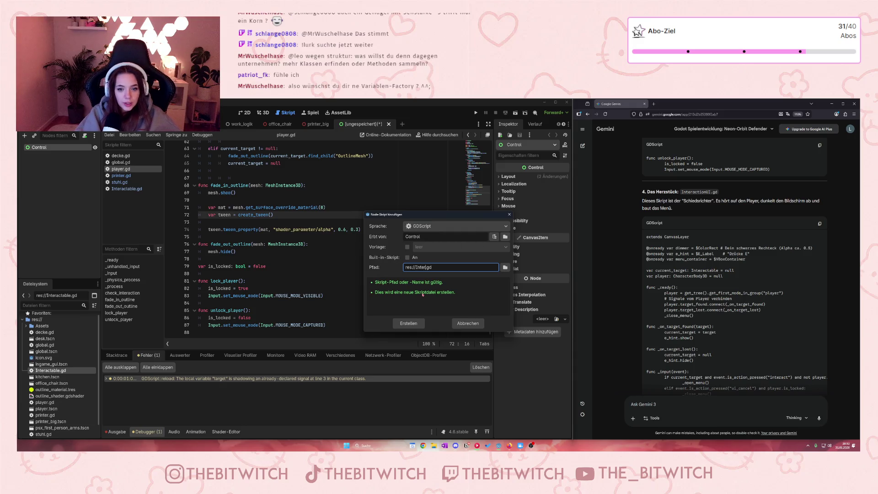
text(ion)
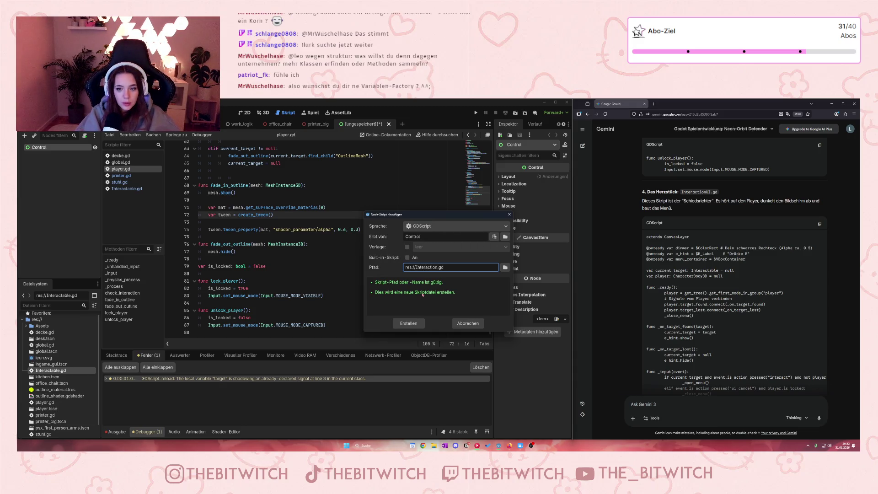
text(UI)
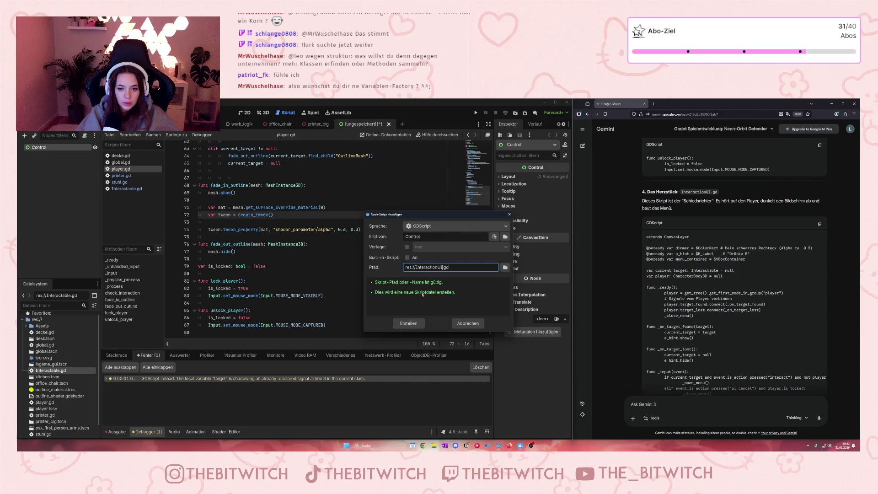
key(Return)
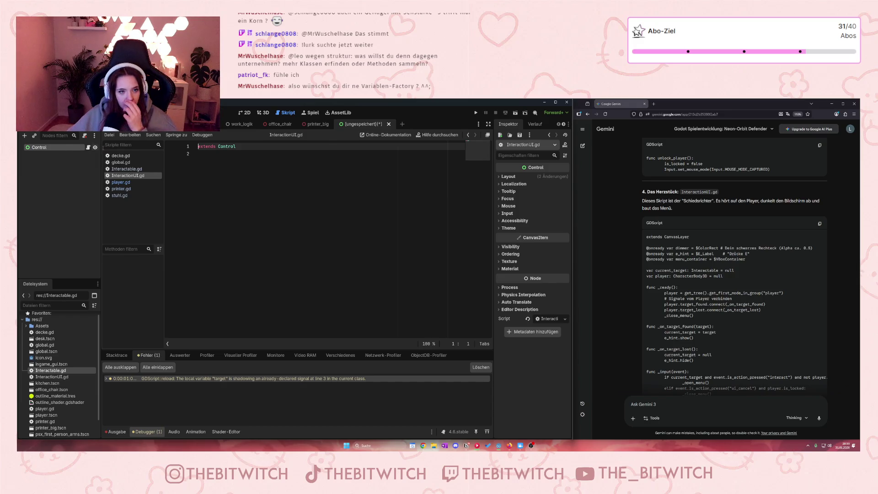
Add a CanvasLayer child under Control by searching 'canvas' in the Create Node dialog.
right_click(59, 147)
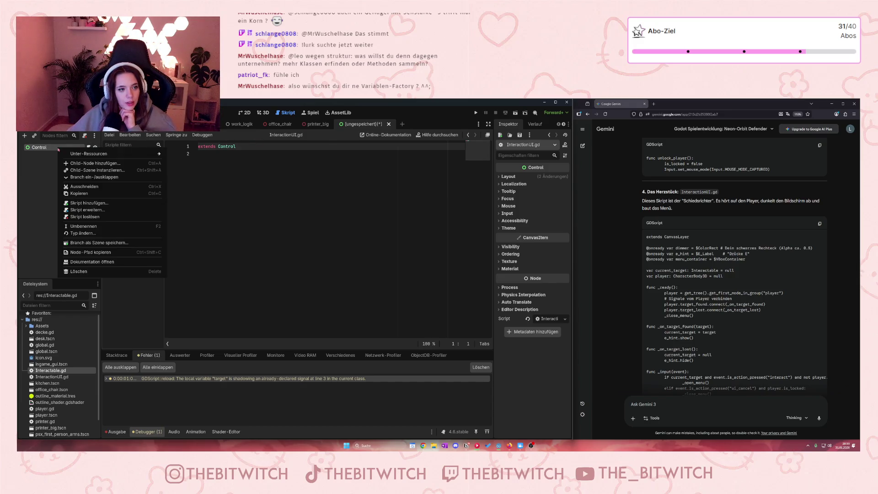
click(85, 164)
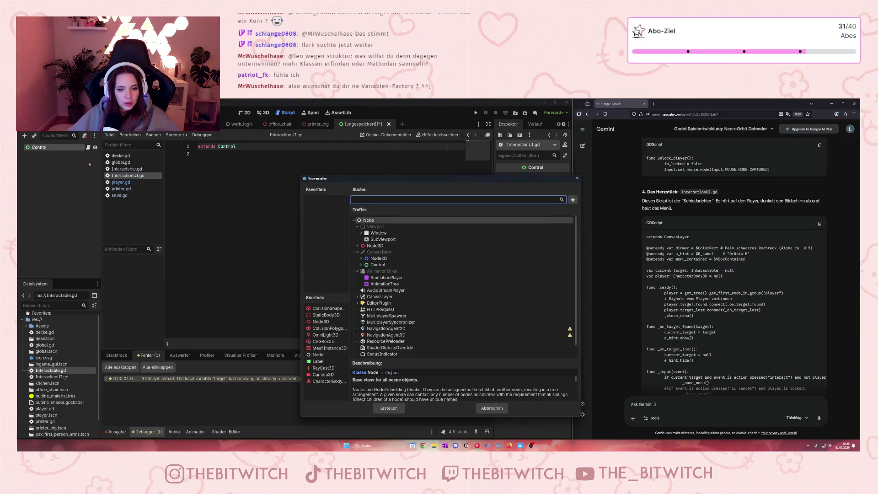
text(ca)
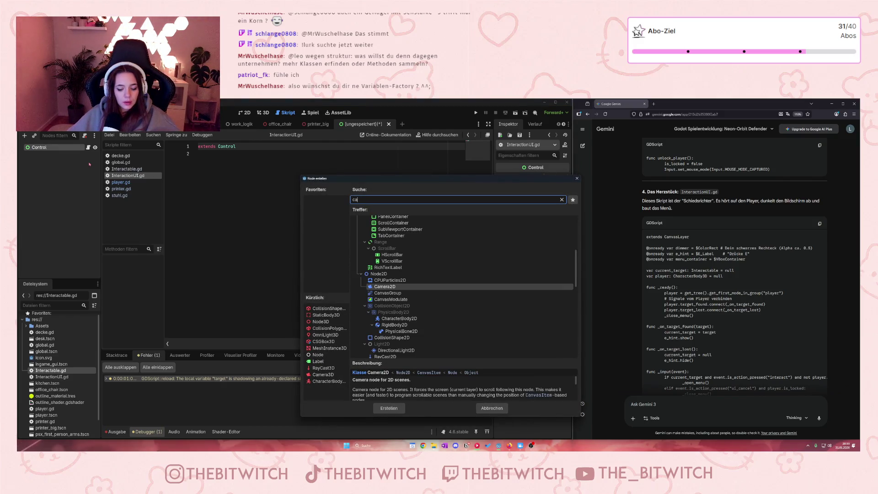
text(n)
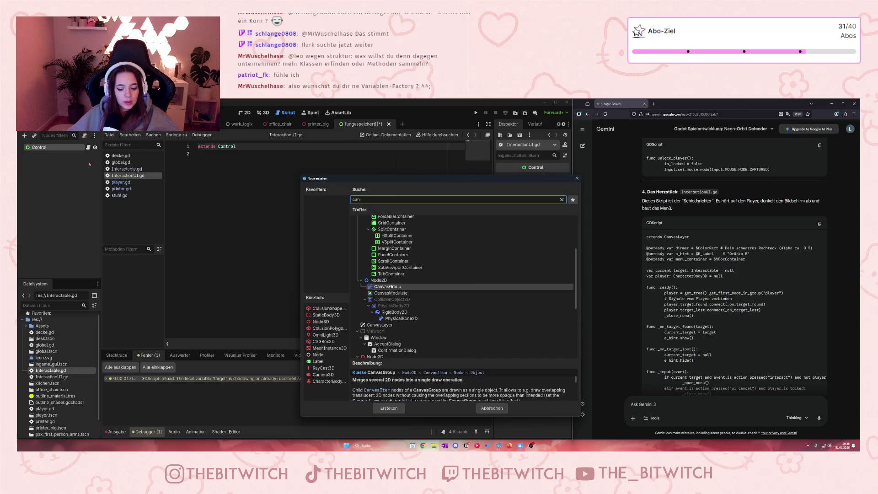
text(vas)
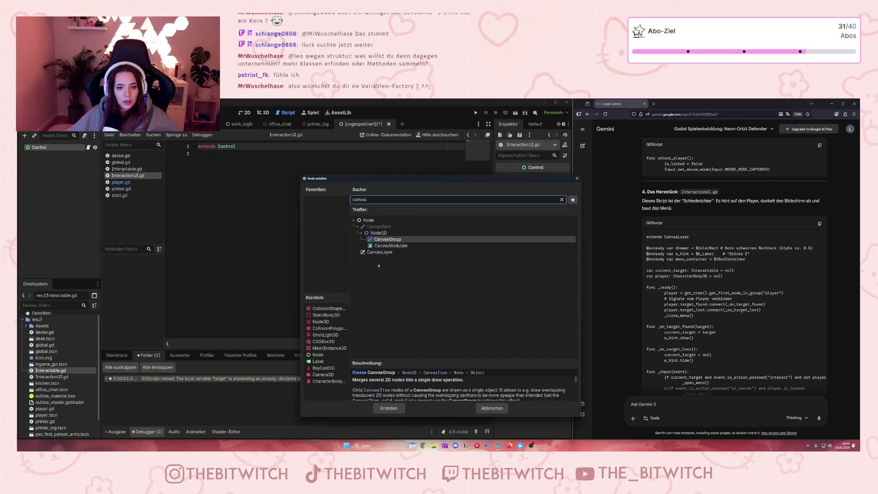
click(380, 252)
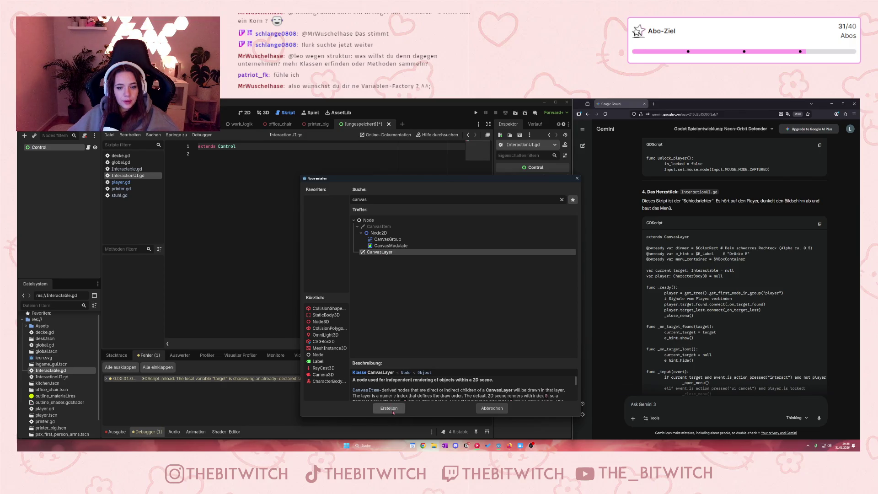
click(389, 408)
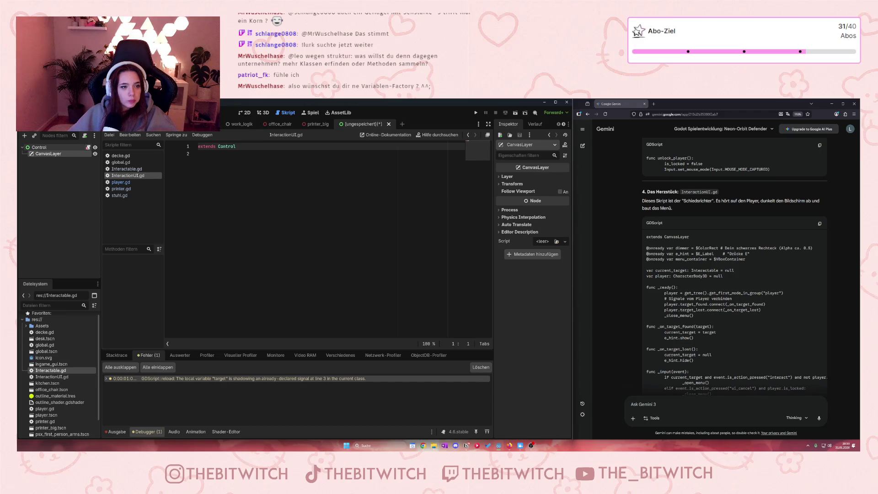
Delete the Control's InteractionUI.gd script file from the FileSystem dock.
click(88, 147)
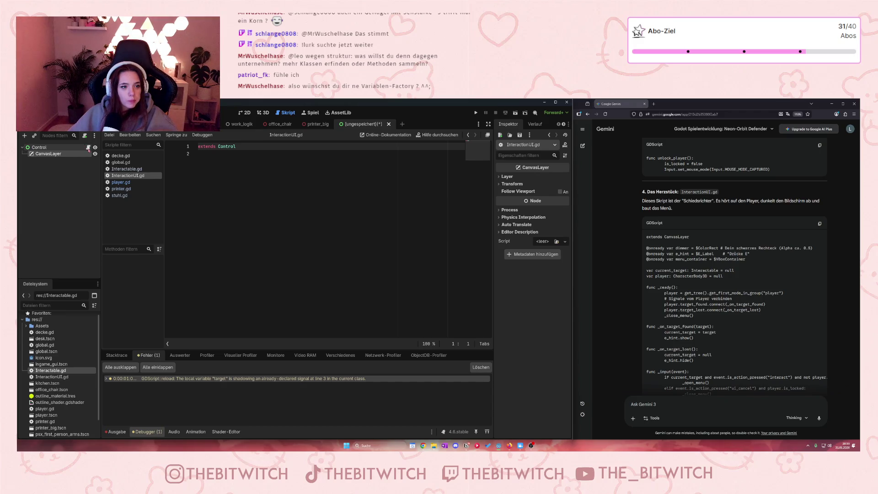
click(57, 377)
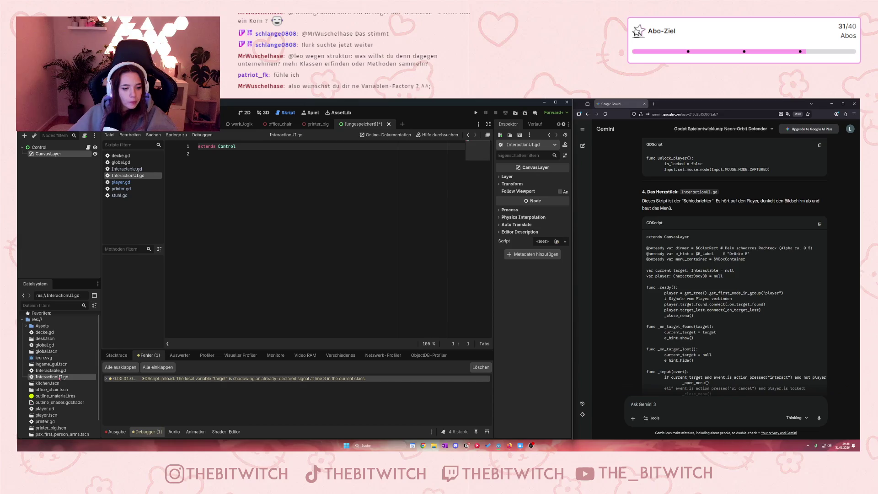
right_click(60, 377)
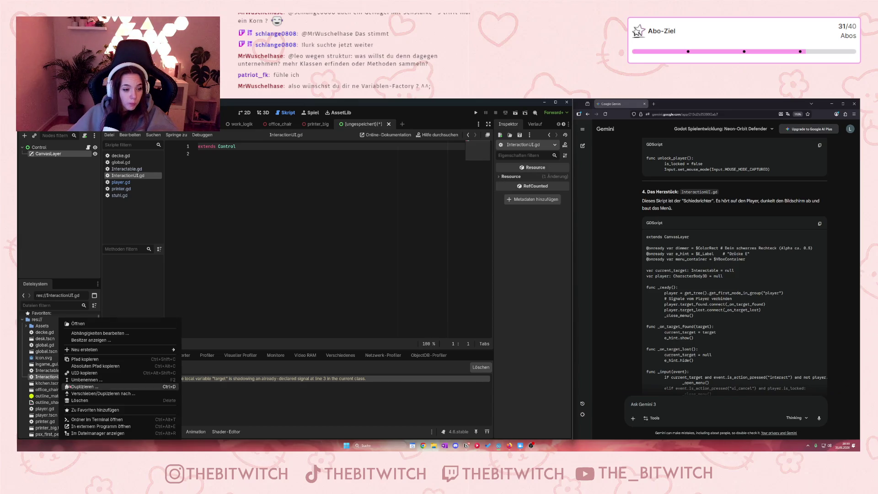
click(79, 400)
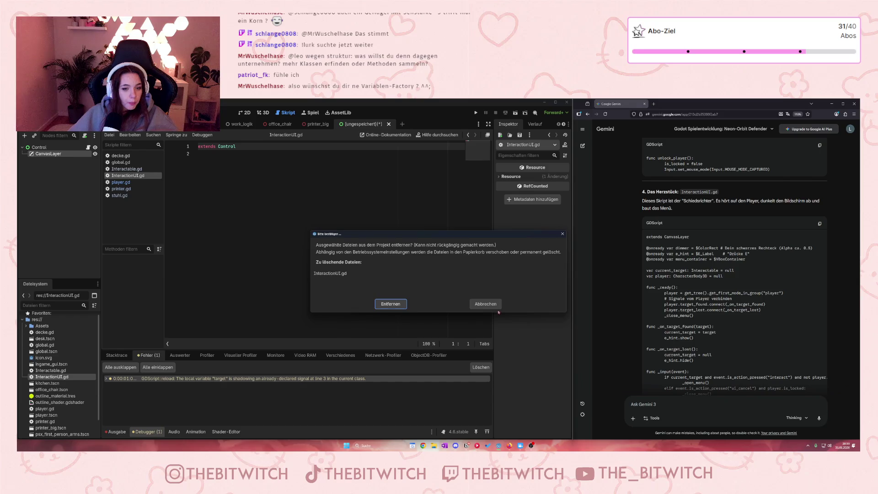
click(391, 303)
Attach a new res://InteractionUI.gd script, extending CanvasLayer, to the CanvasLayer node.
click(39, 147)
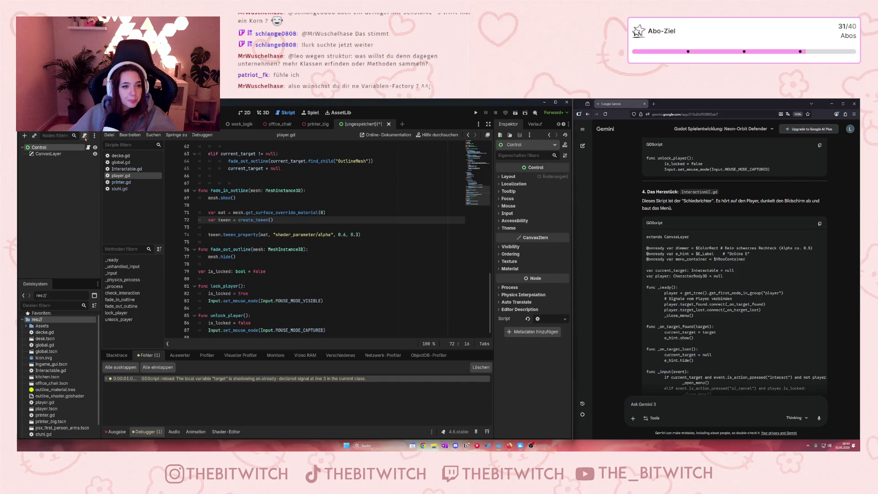
click(84, 154)
click(85, 136)
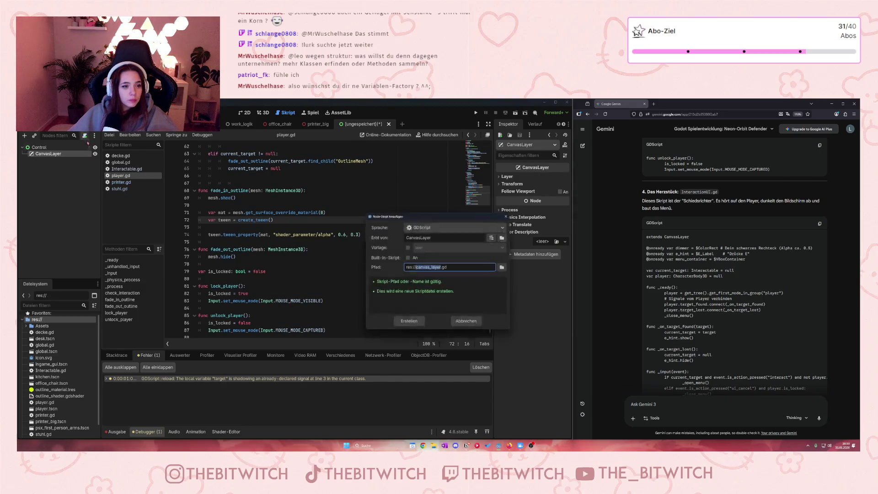
text(Int)
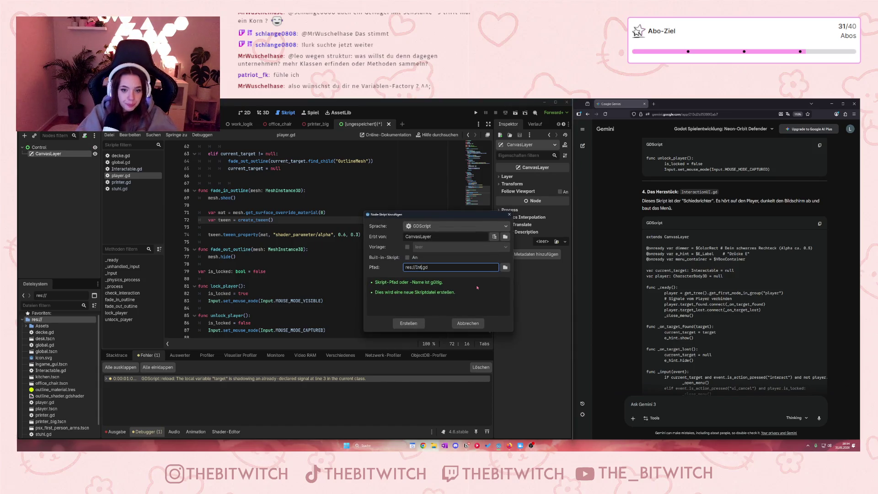
text(eraction)
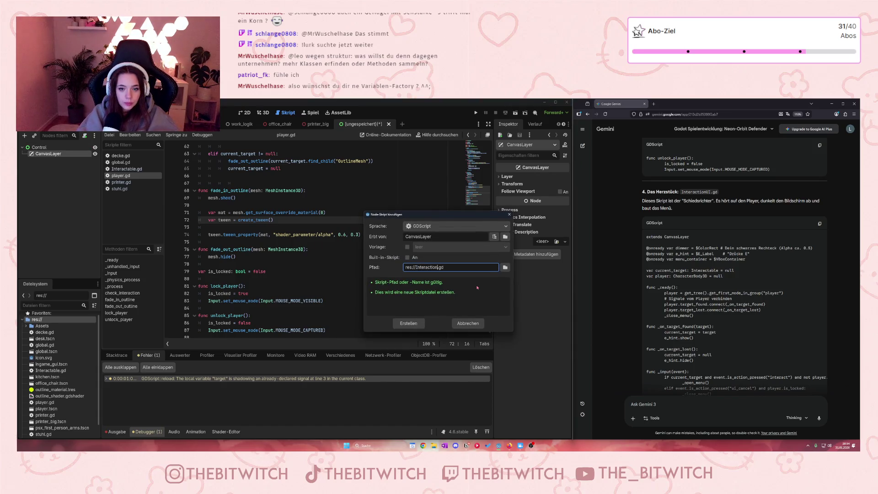
text(UI)
key(Return)
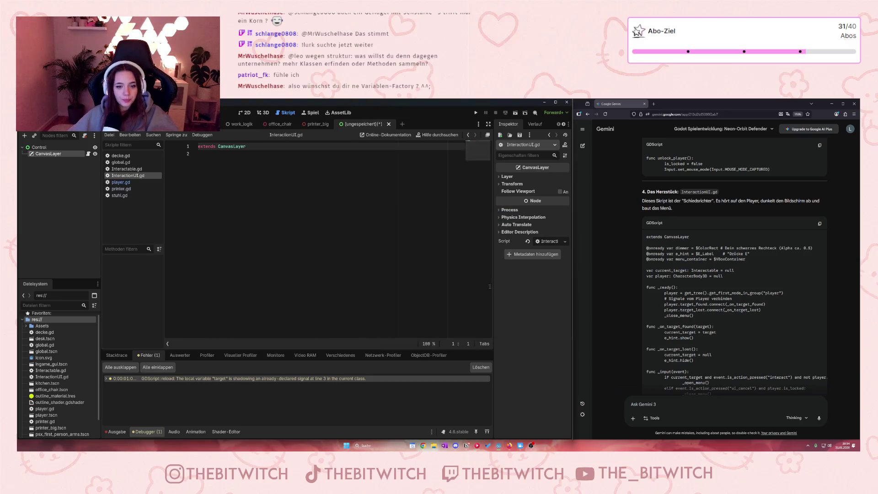
click(213, 180)
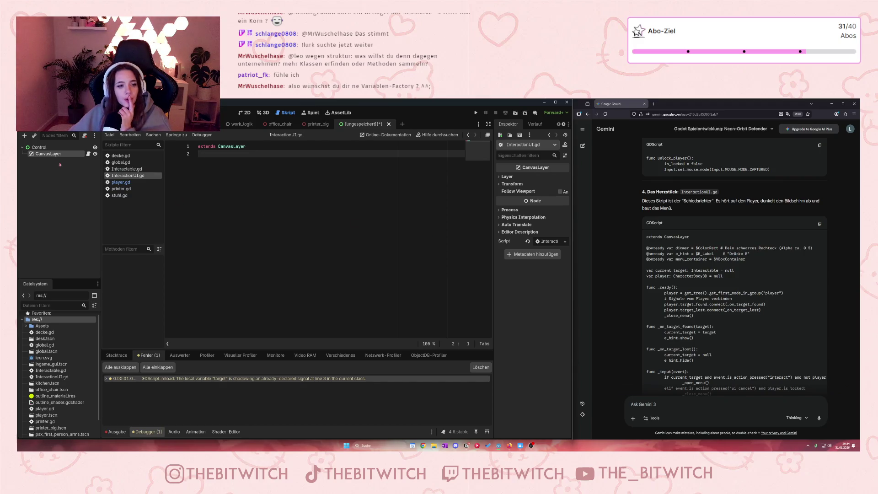
Add a ColorRect child under the Control root.
click(40, 147)
right_click(42, 148)
click(77, 155)
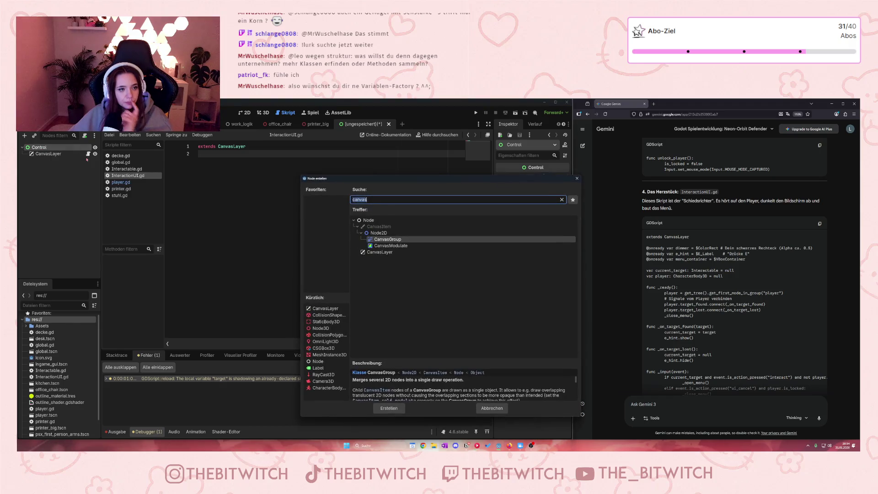
text(color)
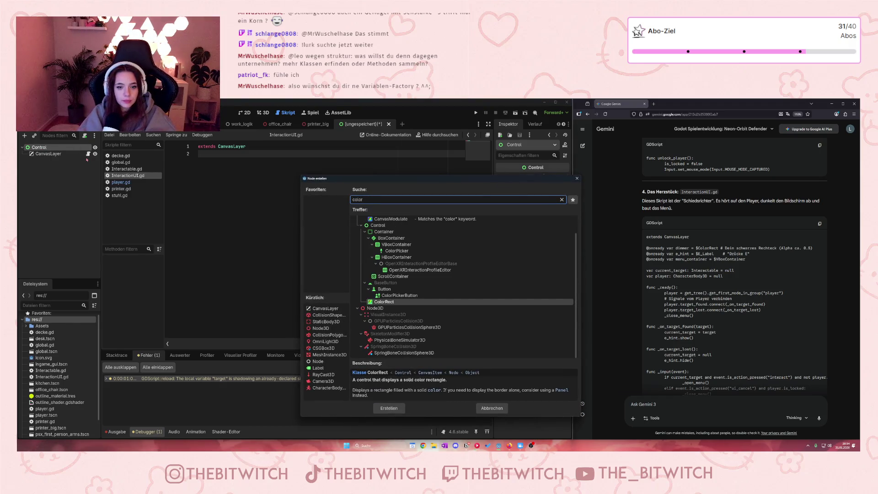
double_click(383, 302)
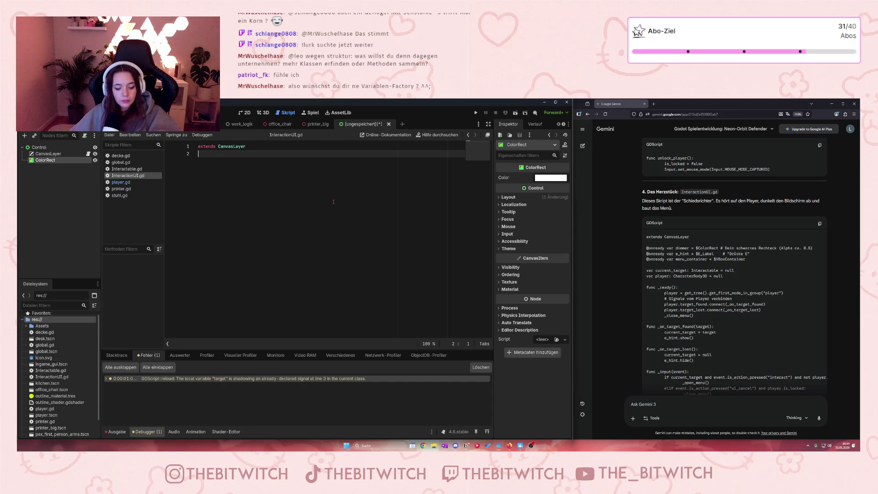
Save the scene as control.tscn, close its tab, and select control.tscn in FileSystem.
key(ctrl+s)
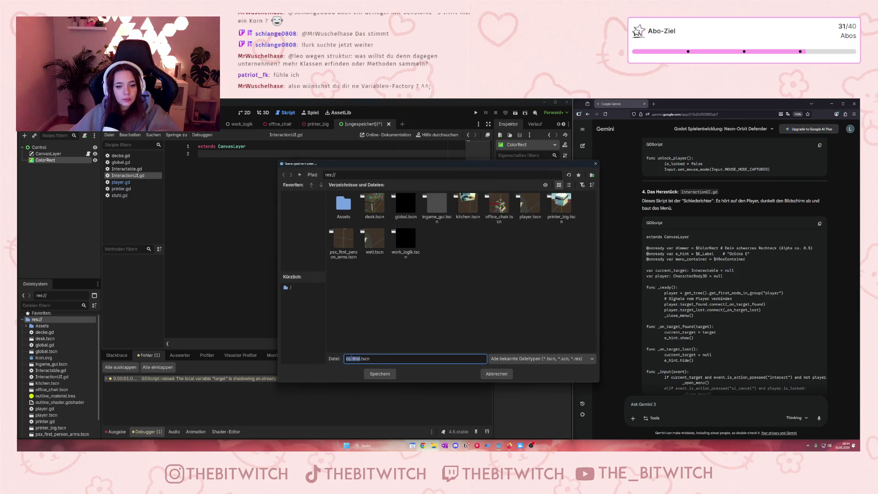
click(379, 373)
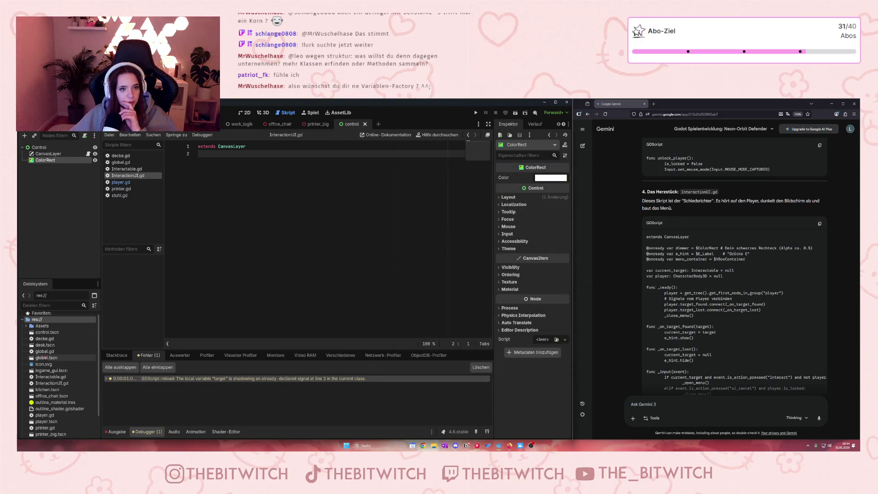
click(364, 124)
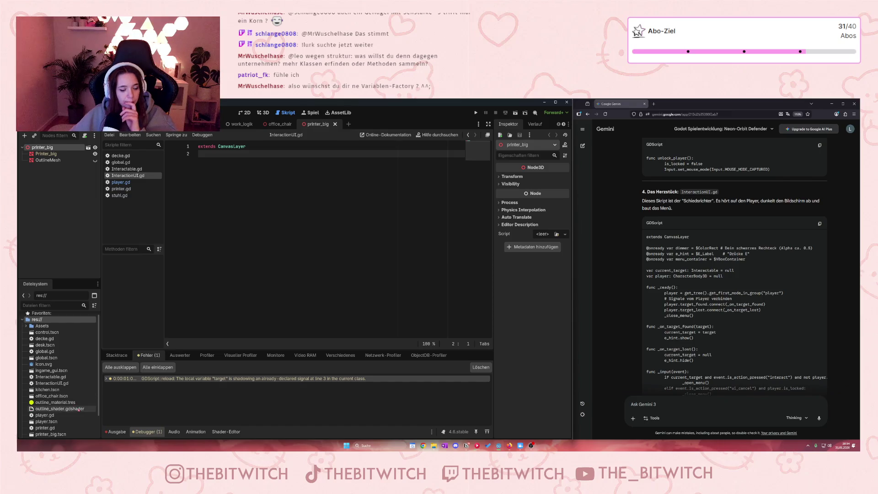
scroll(79, 411, down, 2)
scroll(67, 410, up, 3)
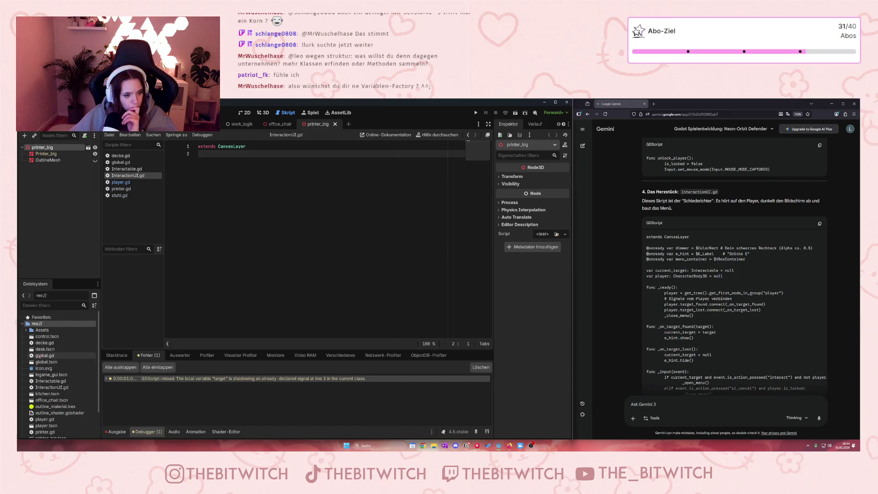
click(44, 337)
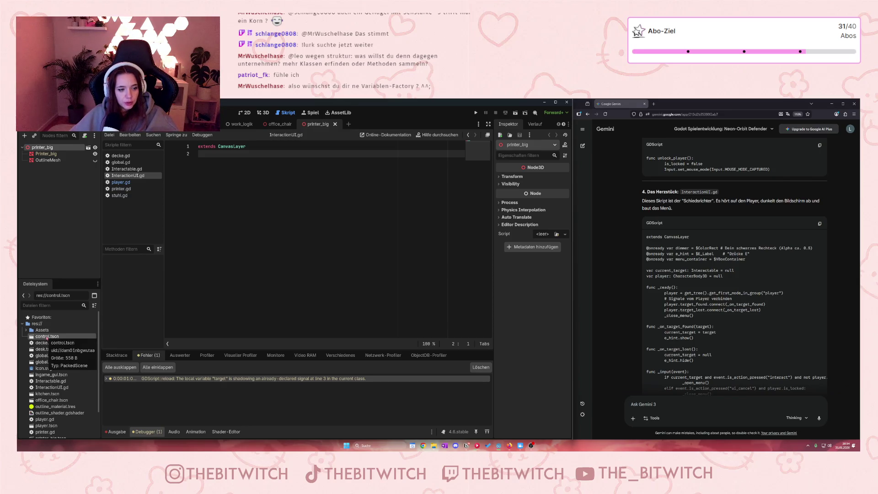
Rename control.tscn to InteractionUI.tscn and open the renamed scene.
right_click(45, 339)
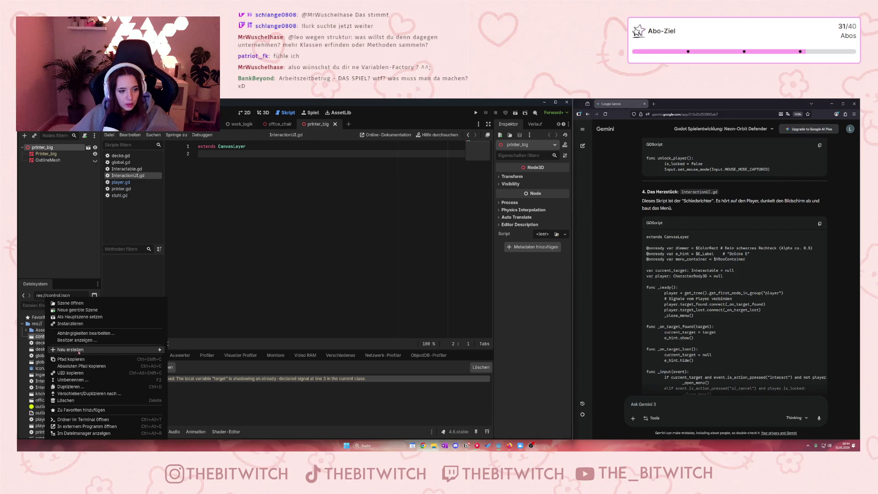
click(70, 380)
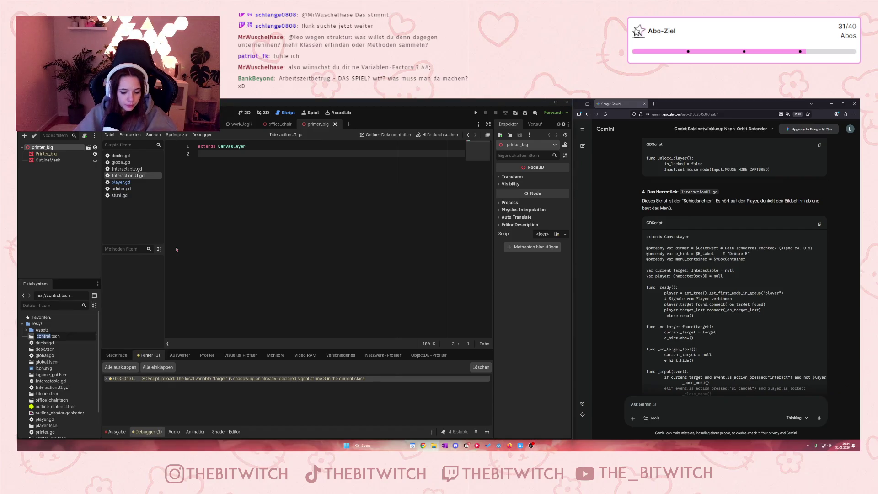
text(n)
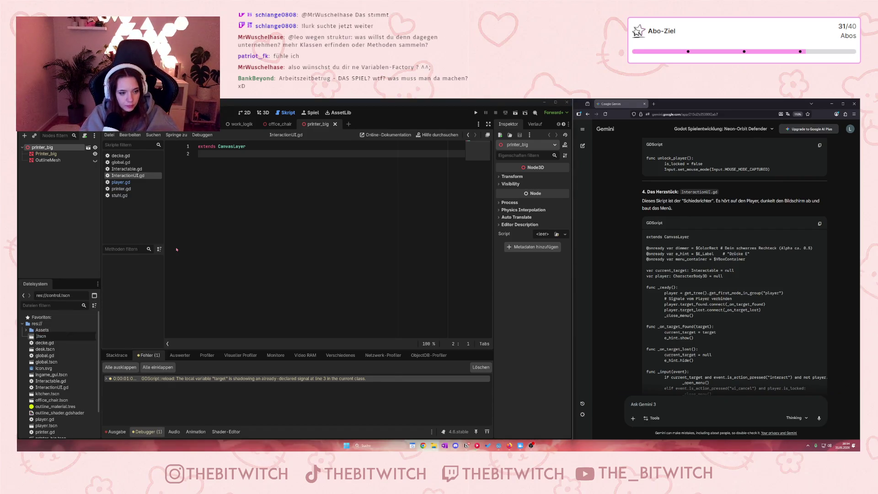
text(Int)
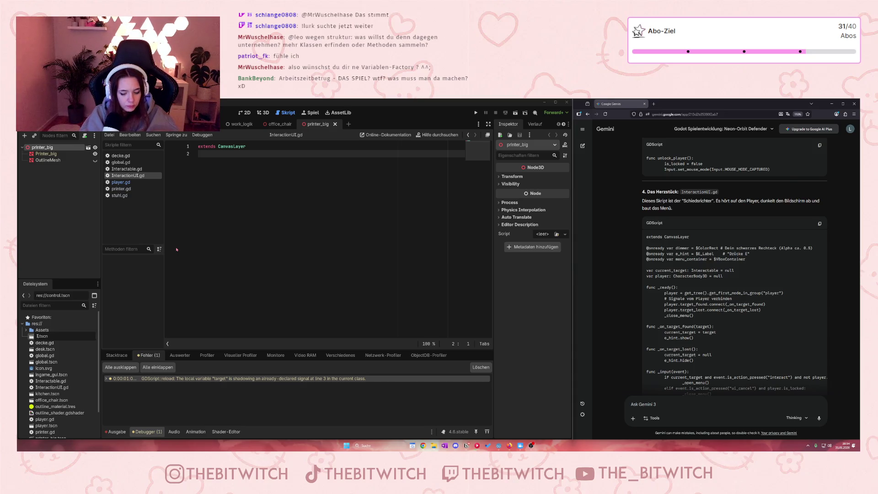
text(eraction)
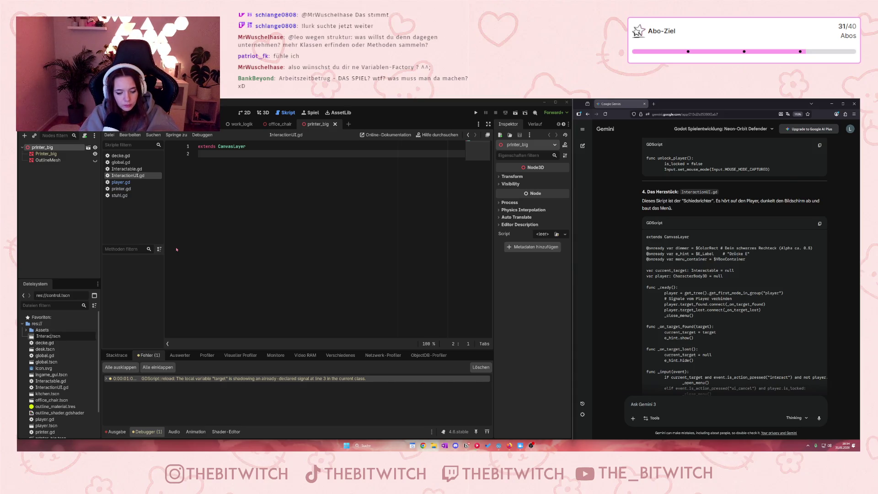
text(UI)
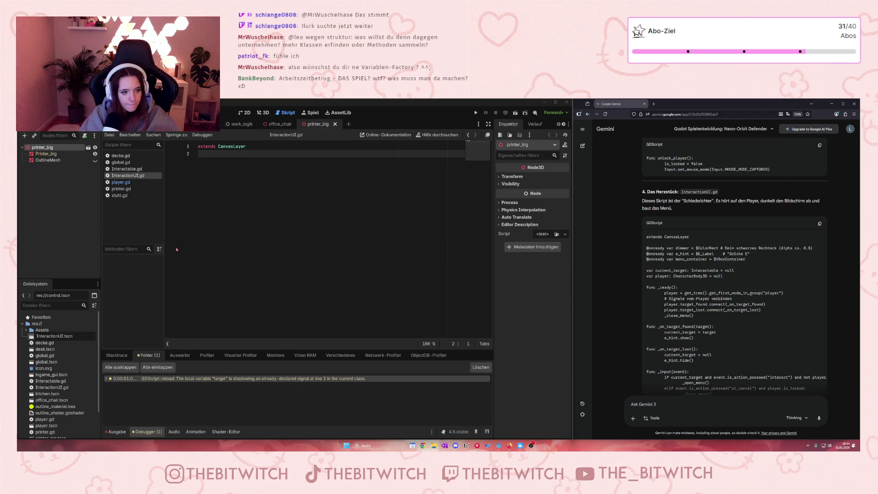
key(Return)
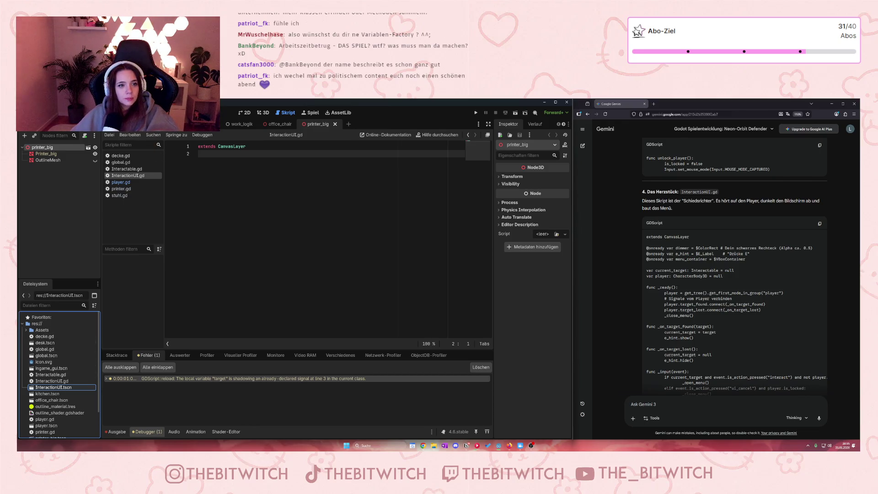
click(72, 387)
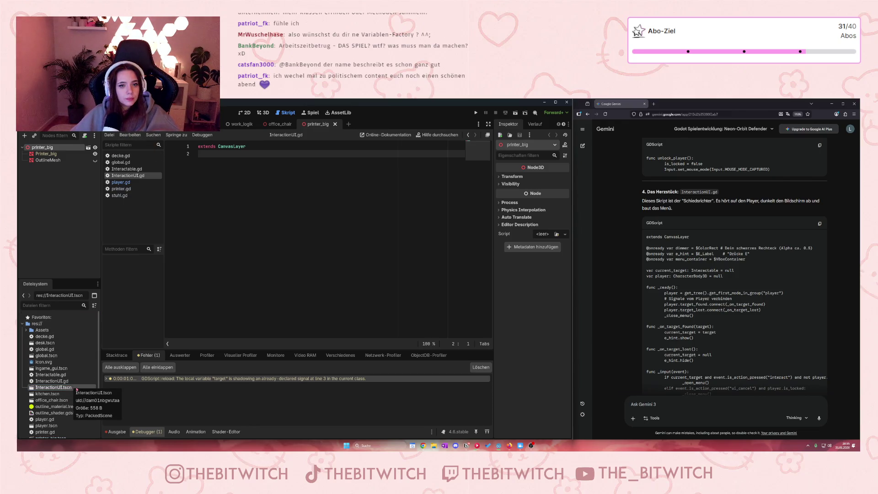
double_click(76, 388)
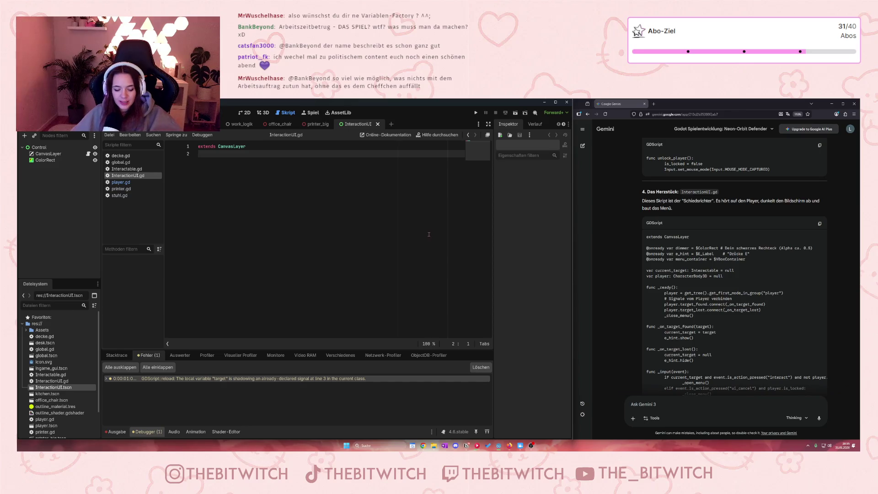
Save the scene and walk to the printer and office chair to check their yellow outlines.
key(ctrl+s)
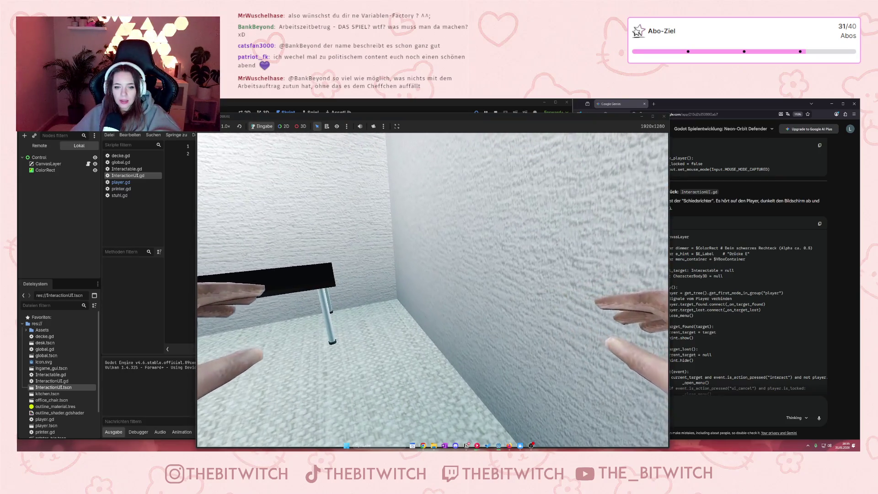
key(s)
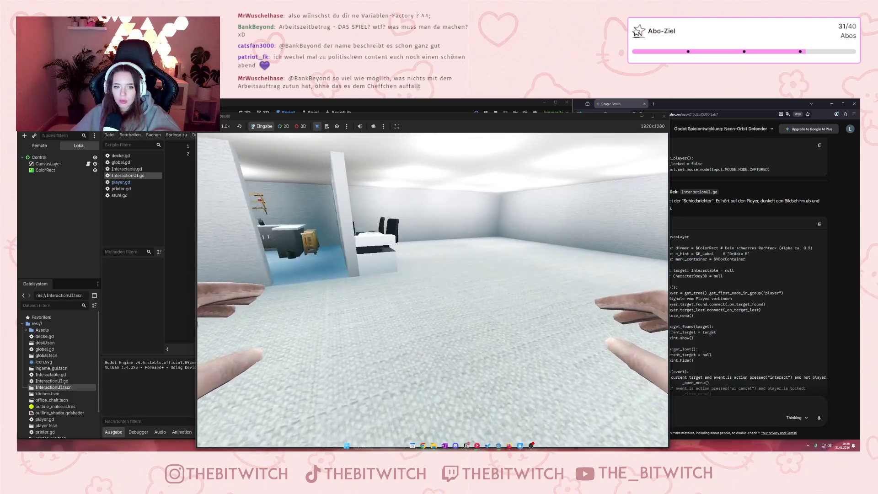
key(w)
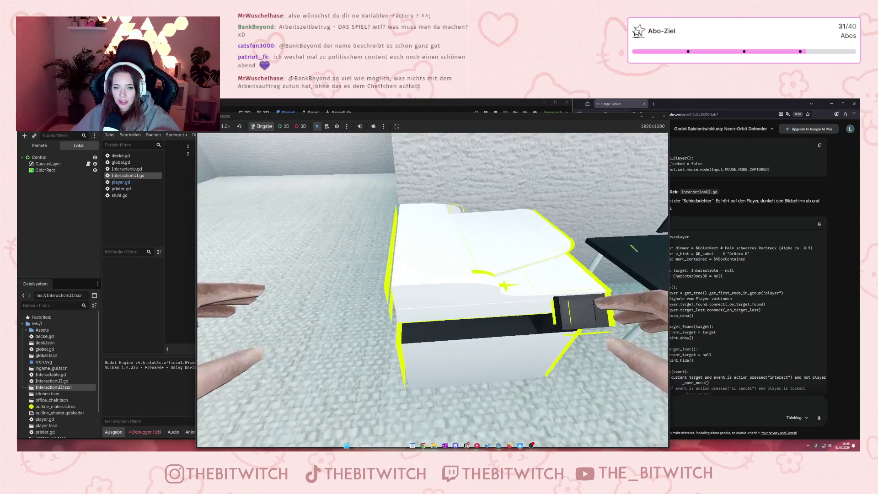
key(w)
key(d)
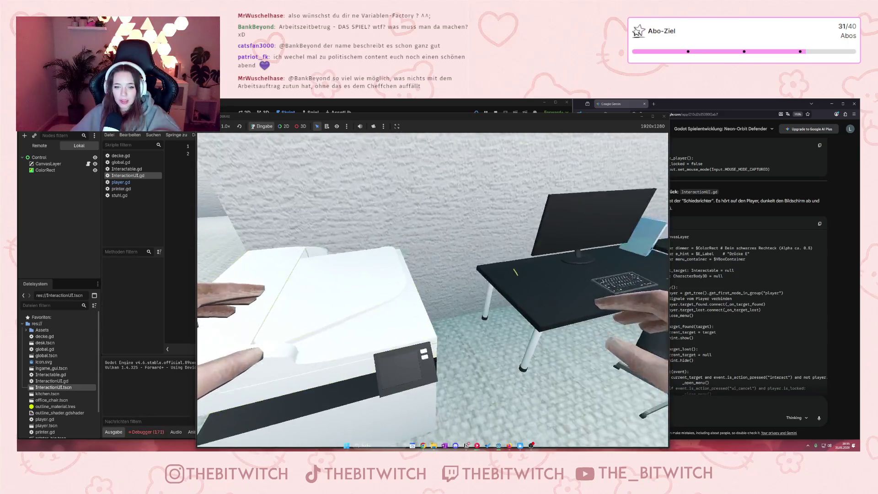
key(w)
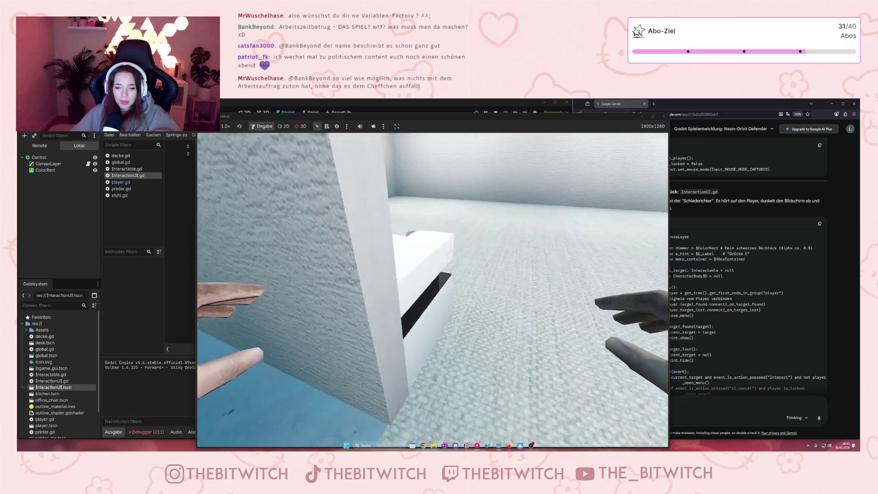
key(w)
key(s)
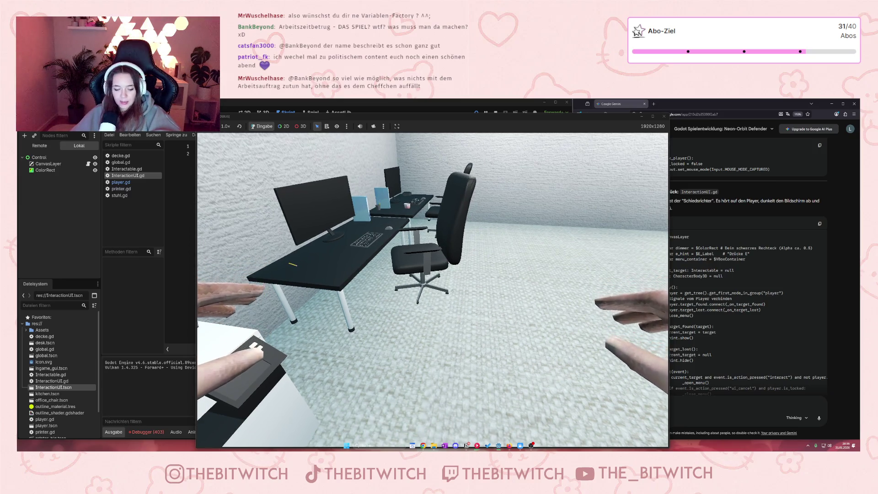
Walk through the kitchen back to the chair and printer, confirming outlines, then stop the game.
key(w)
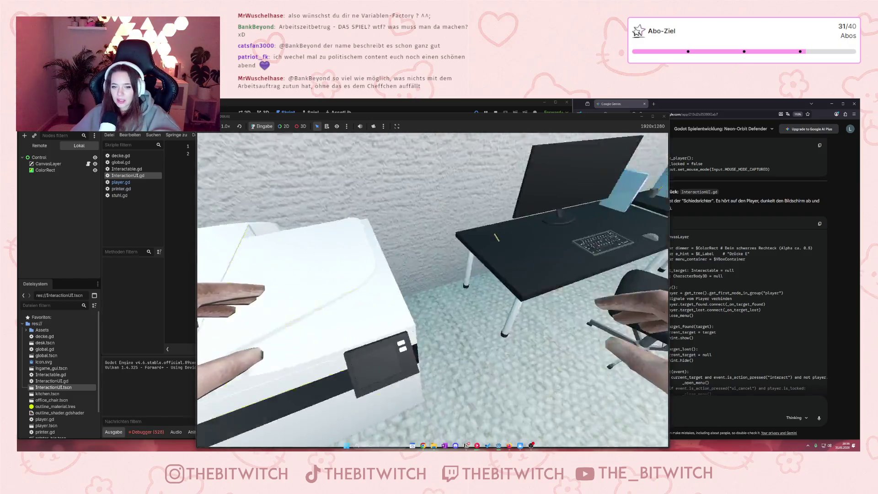
key(w)
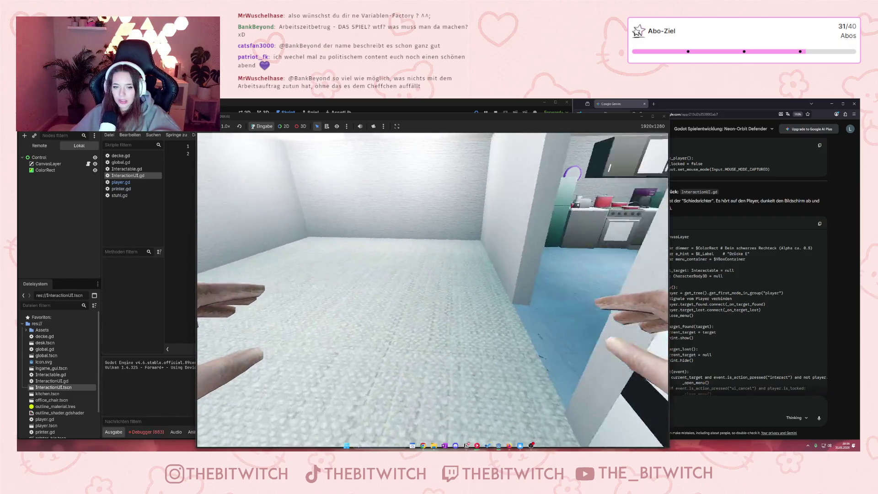
key(w)
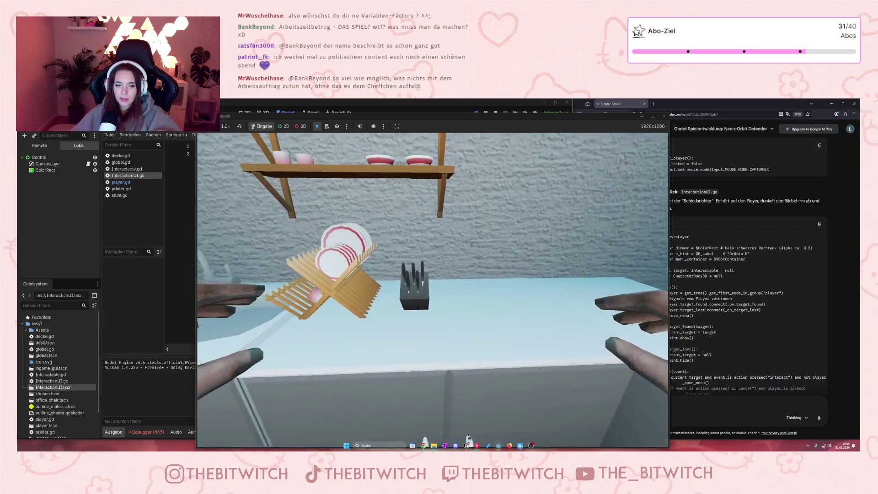
key(w)
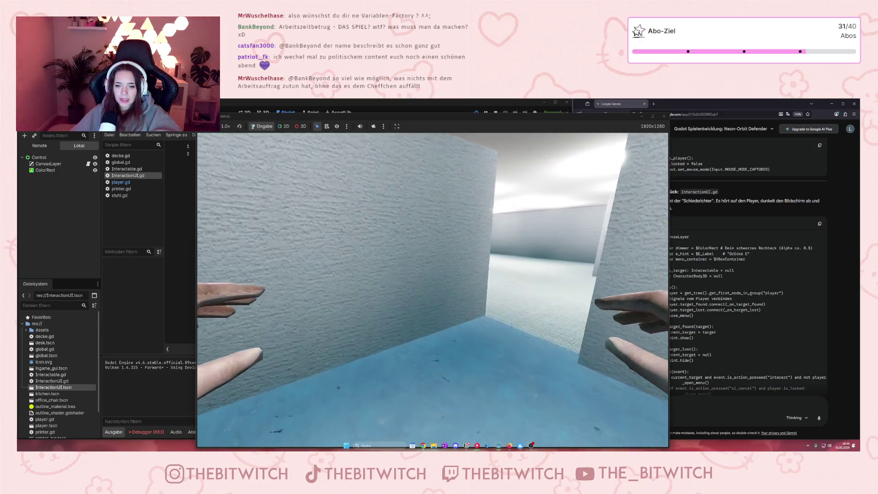
key(w)
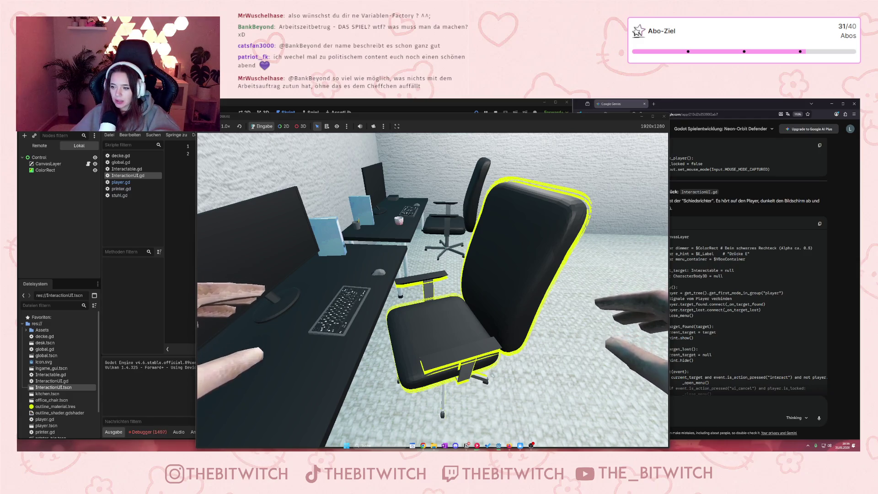
key(d)
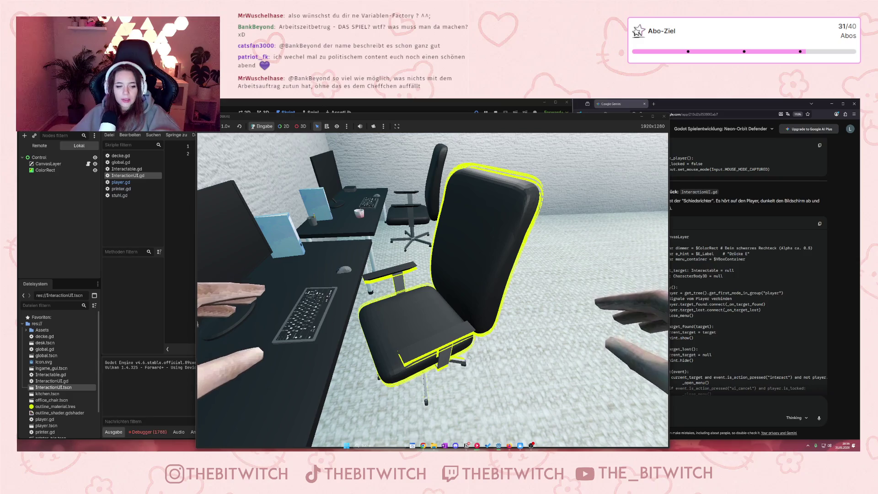
key(w)
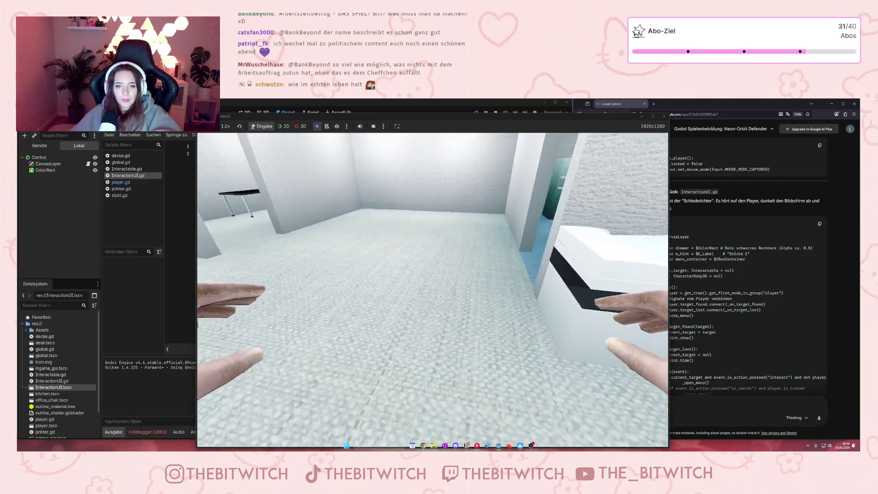
key(d)
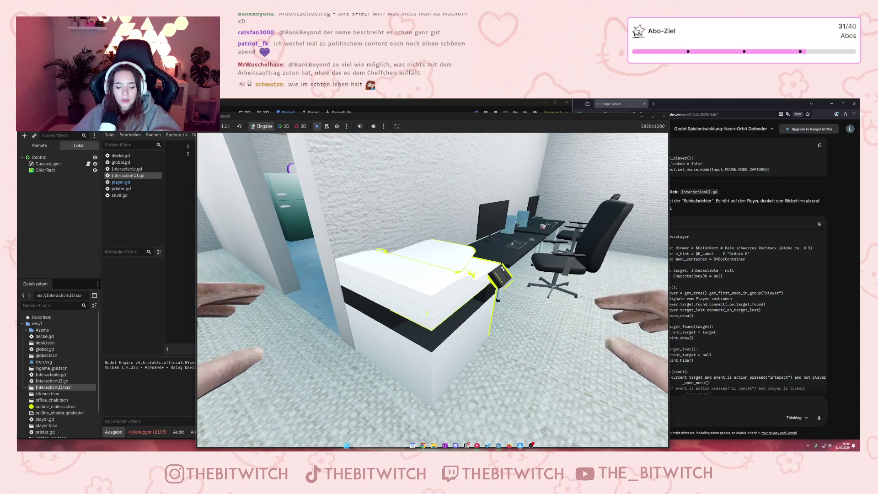
key(w)
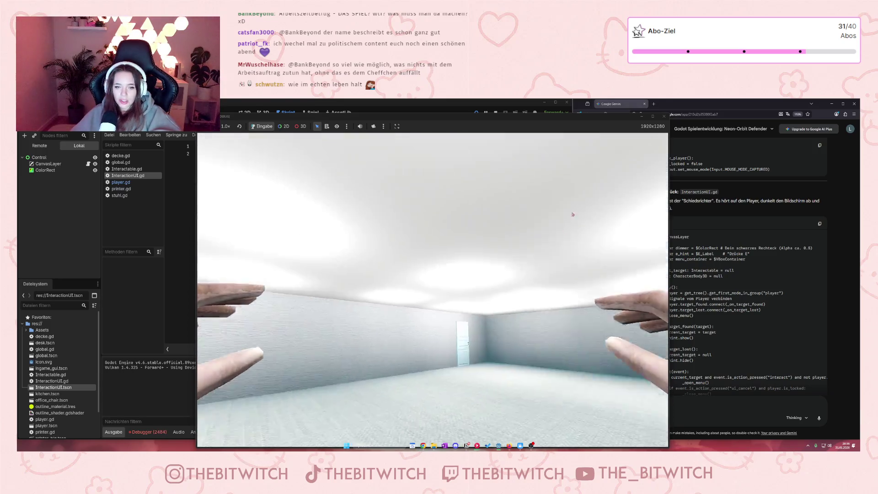
key(F8)
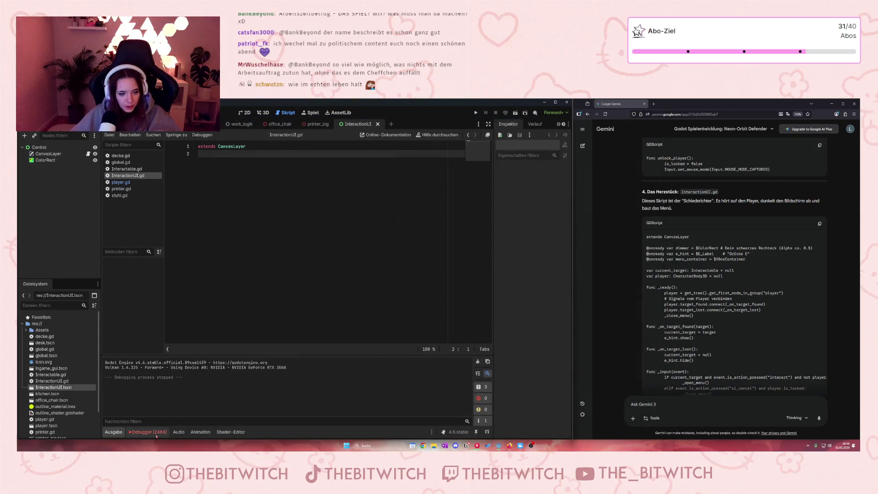
click(148, 432)
mouse_move(242, 379)
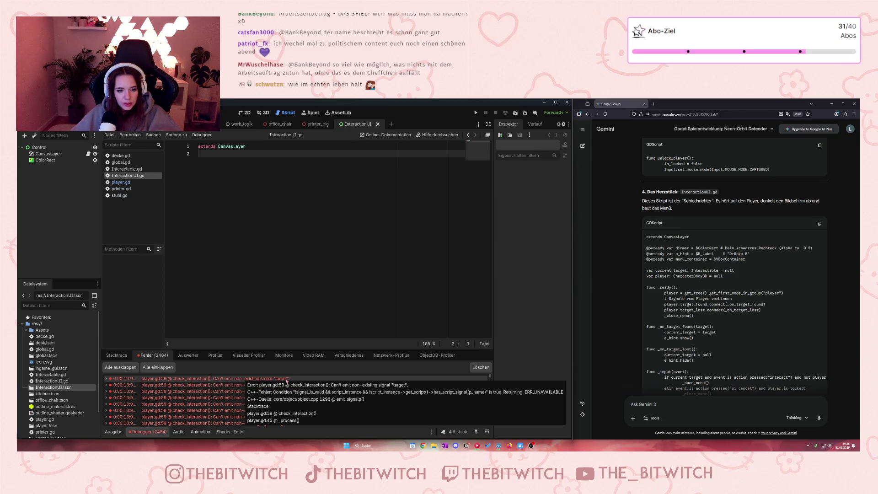
double_click(287, 379)
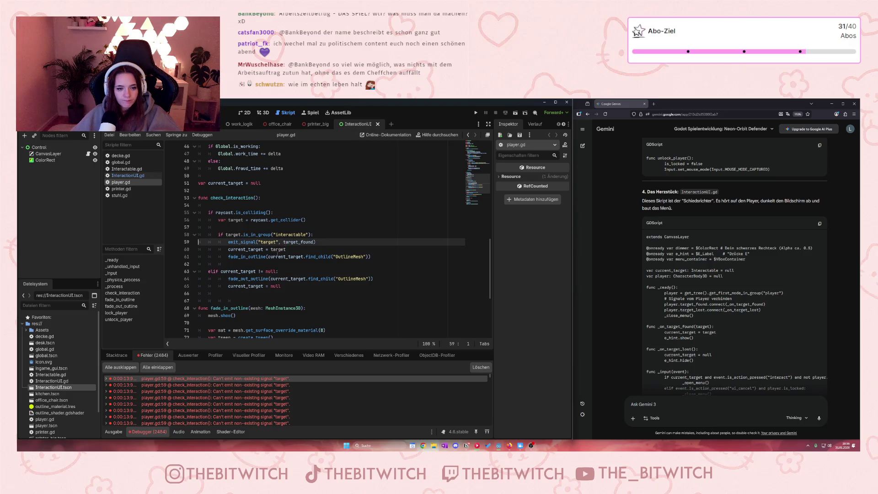
scroll(277, 252, up, 15)
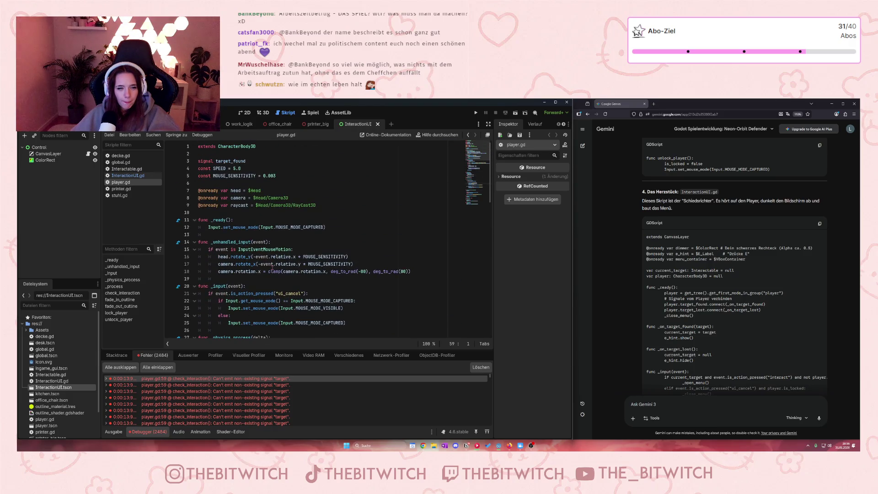
scroll(240, 163, down, 12)
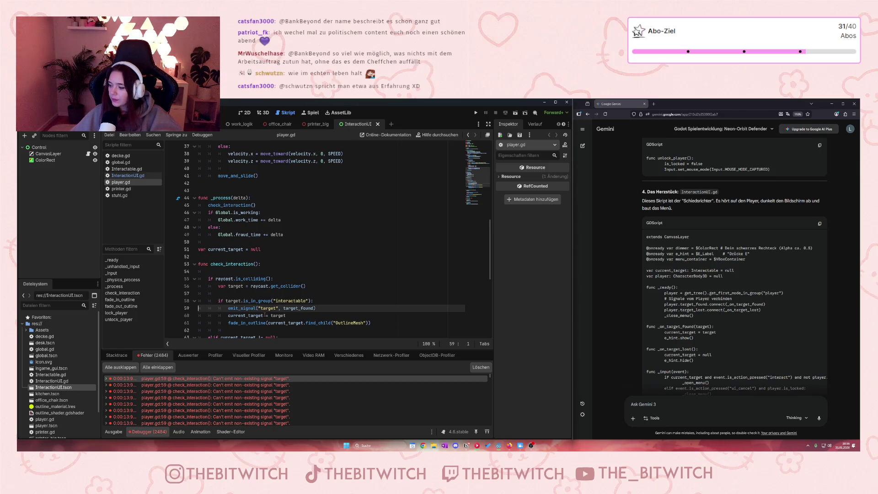
mouse_move(263, 316)
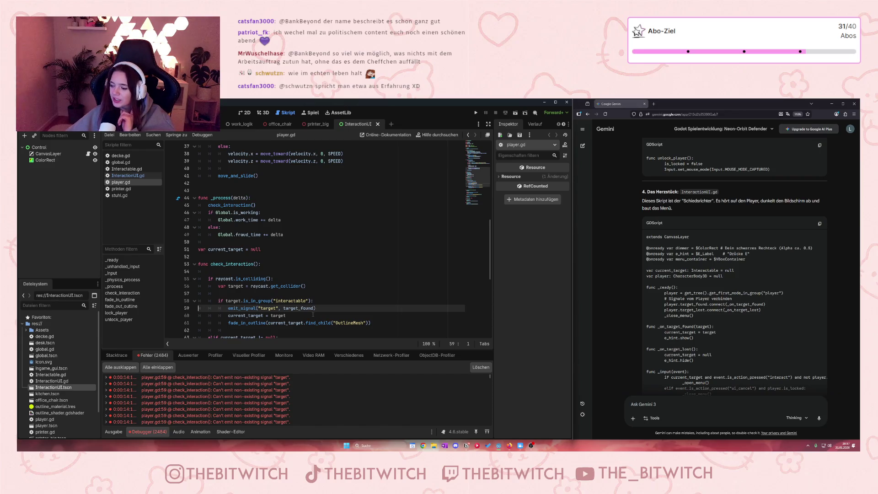
scroll(256, 302, down, 6)
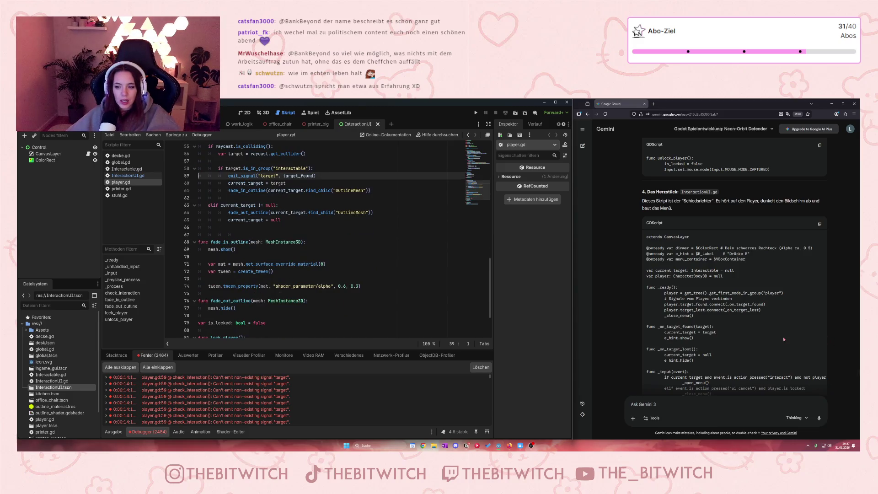
scroll(721, 195, down, 2)
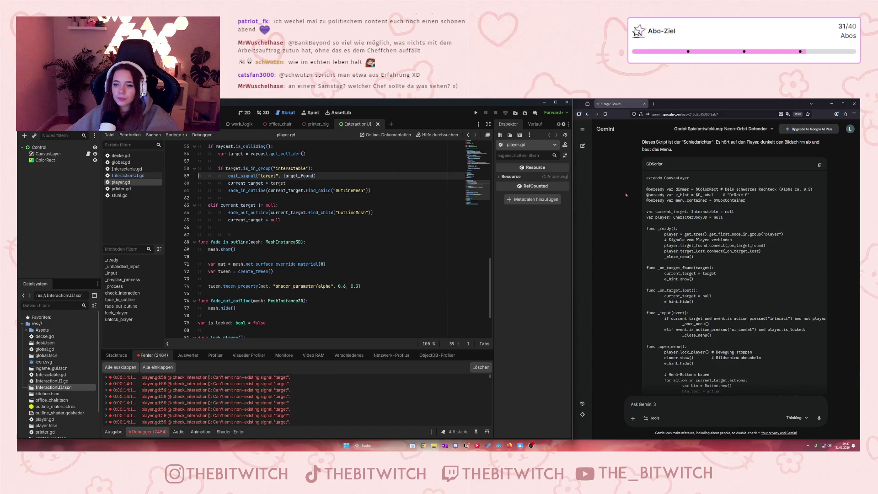
Set the ColorRect's Color to semi-transparent black, hex 0000007d (alpha 125).
click(46, 160)
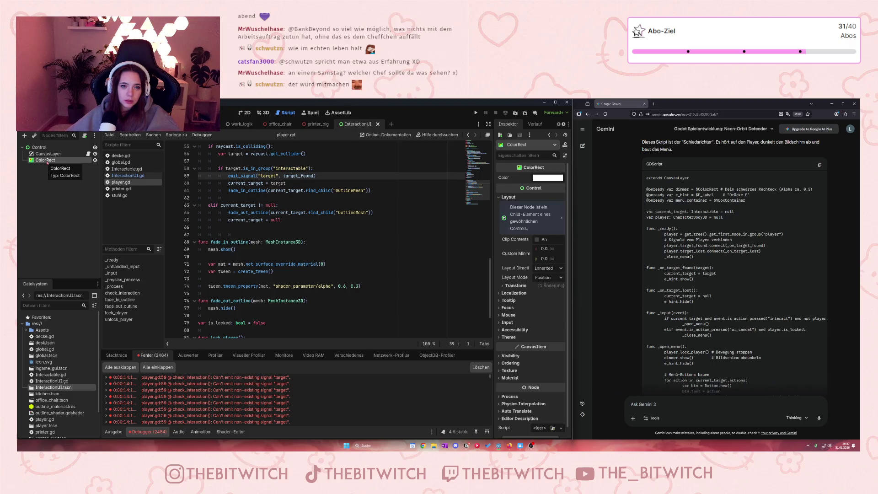
click(269, 112)
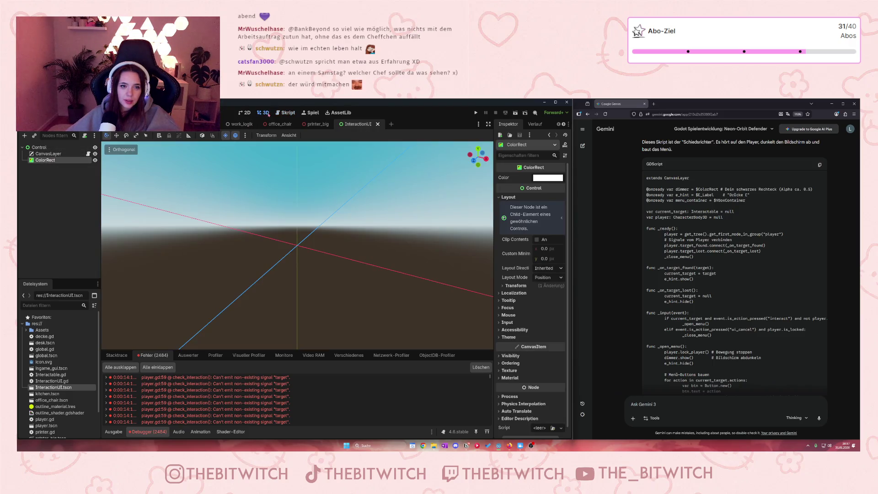
scroll(289, 240, up, 4)
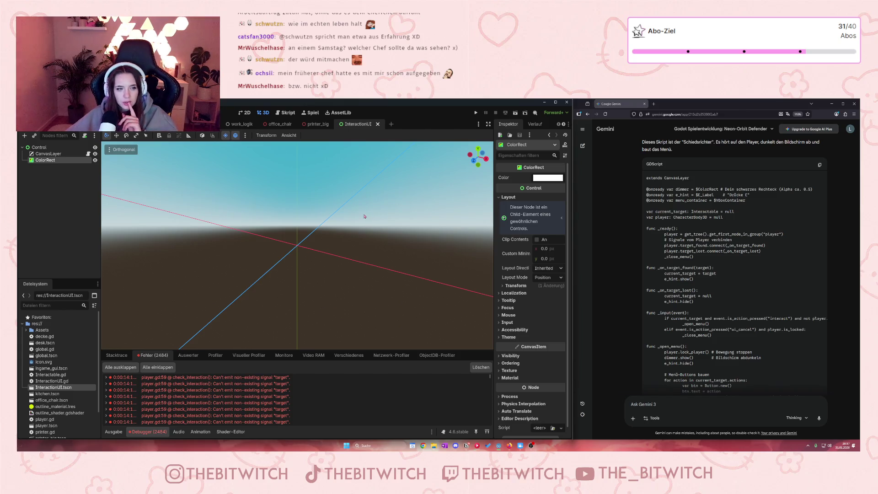
click(545, 180)
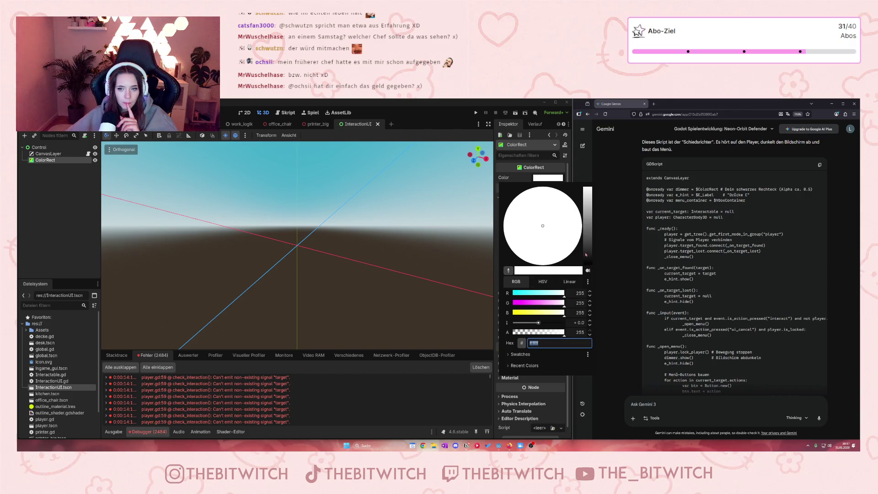
drag(585, 254, 589, 280)
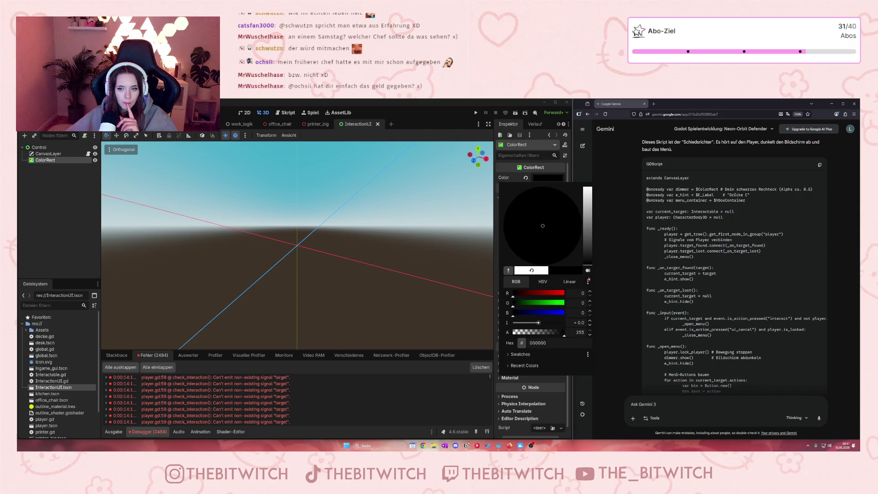
double_click(577, 333)
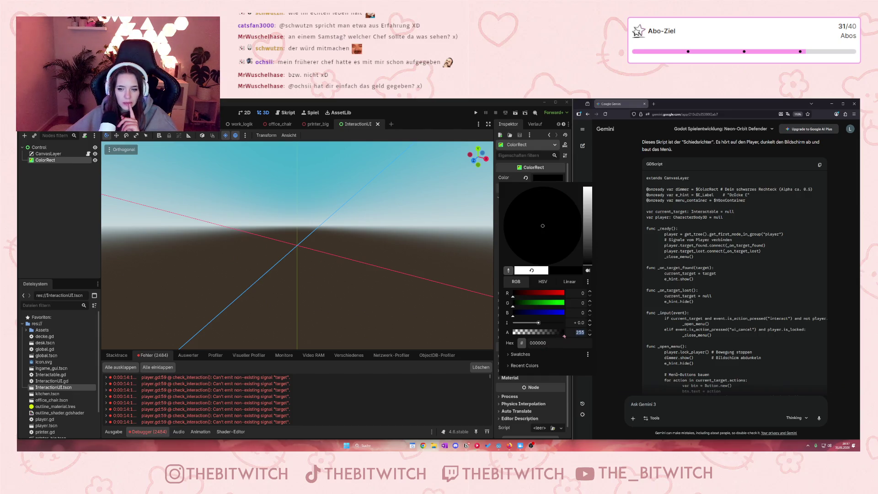
drag(564, 336, 537, 340)
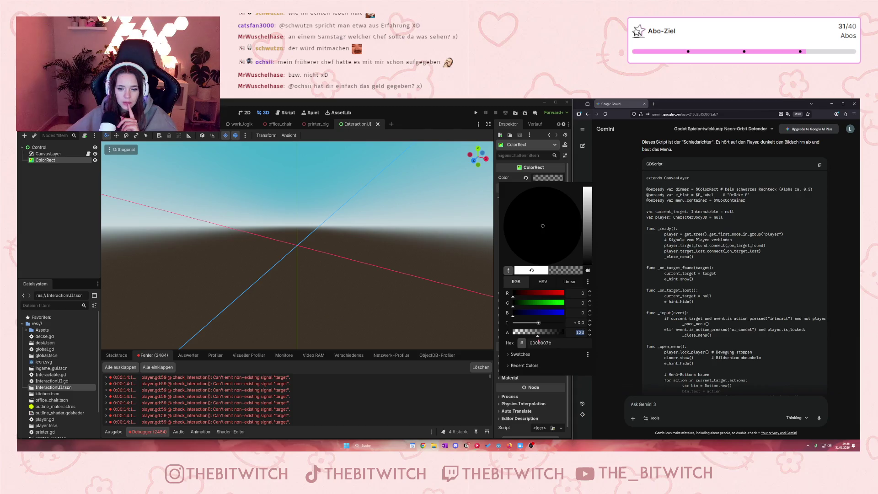
drag(538, 341, 537, 341)
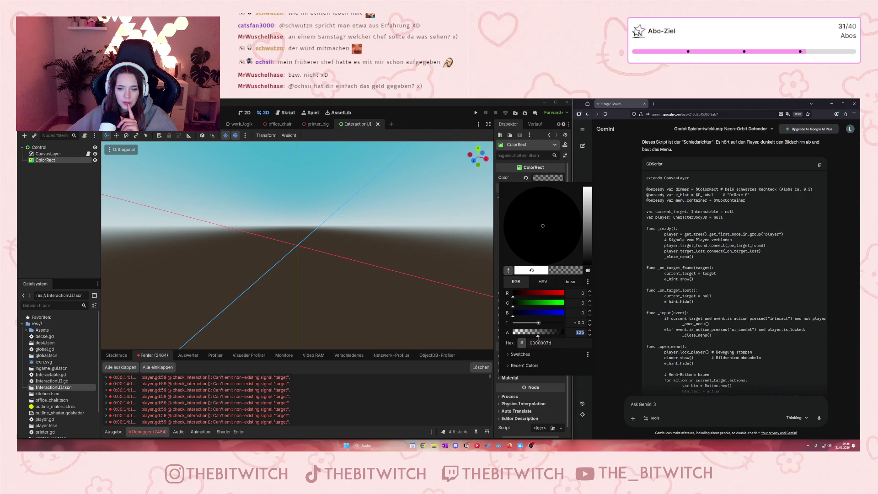
click(734, 267)
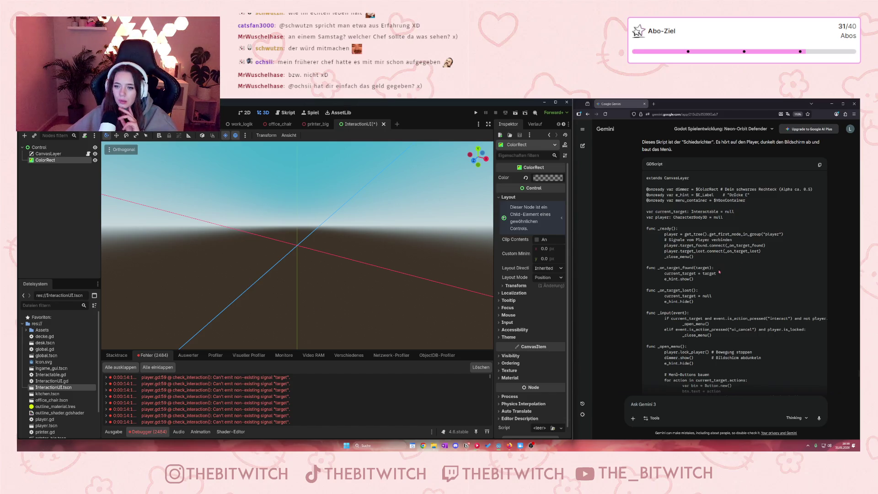
scroll(411, 275, up, 5)
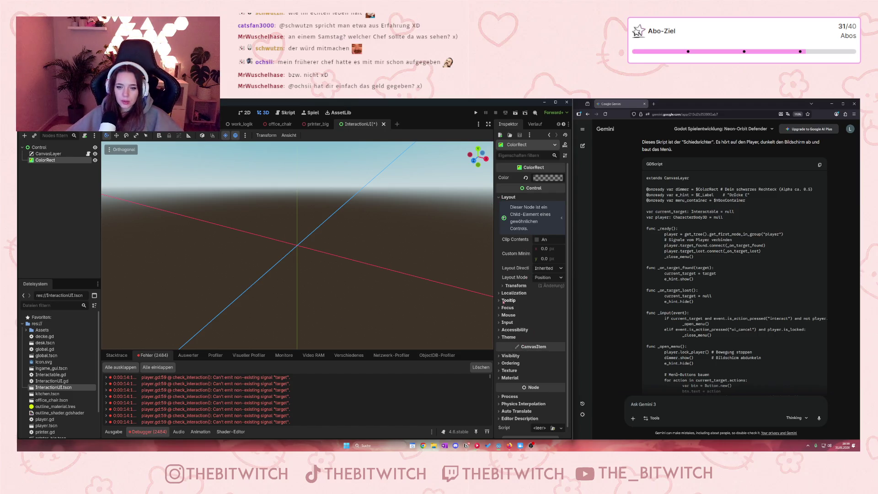
scroll(530, 331, down, 1)
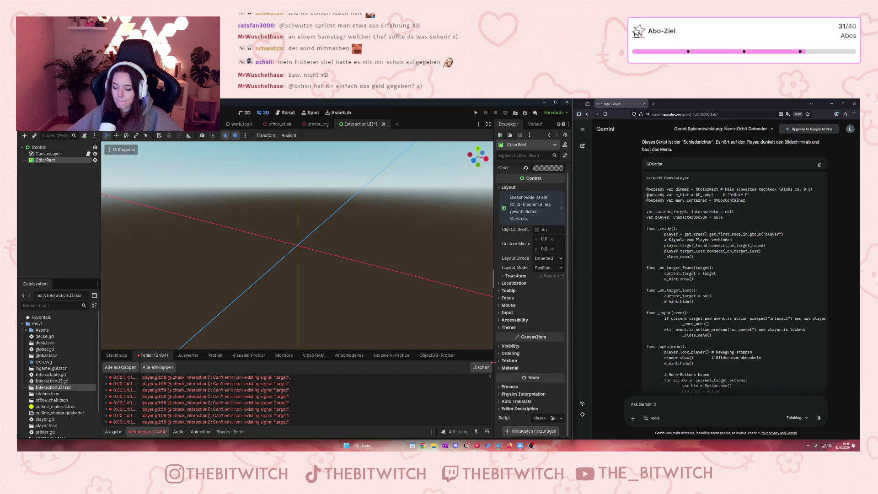
click(499, 347)
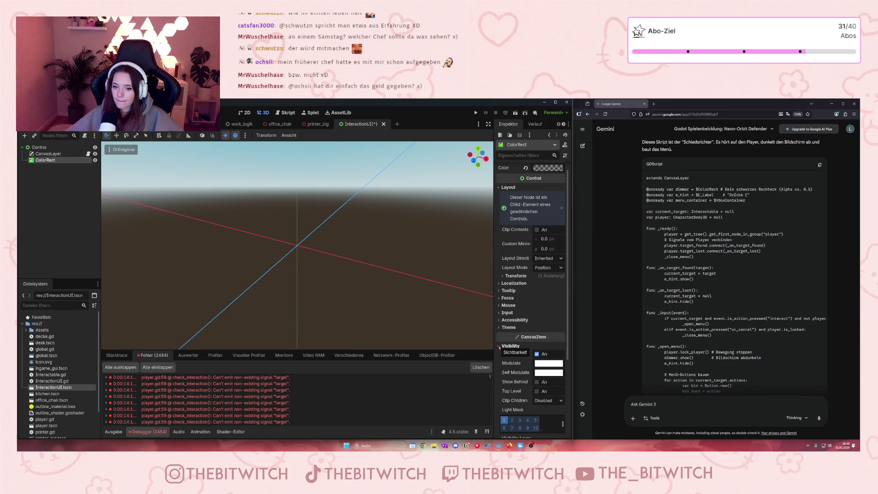
click(499, 346)
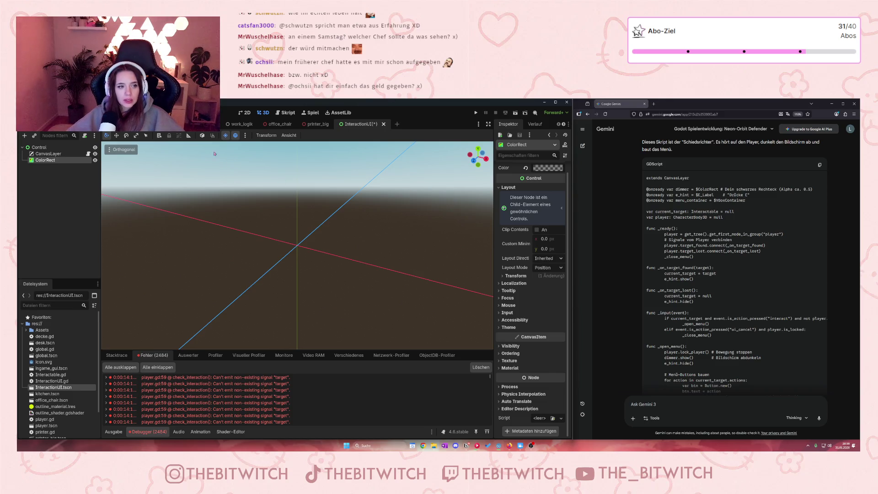
click(60, 147)
Add a Label node as a child of the Control node.
right_click(60, 147)
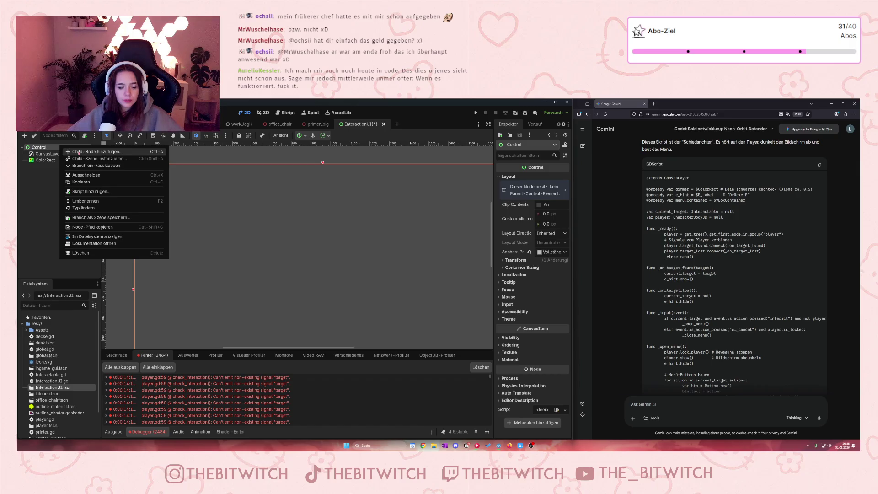
click(79, 152)
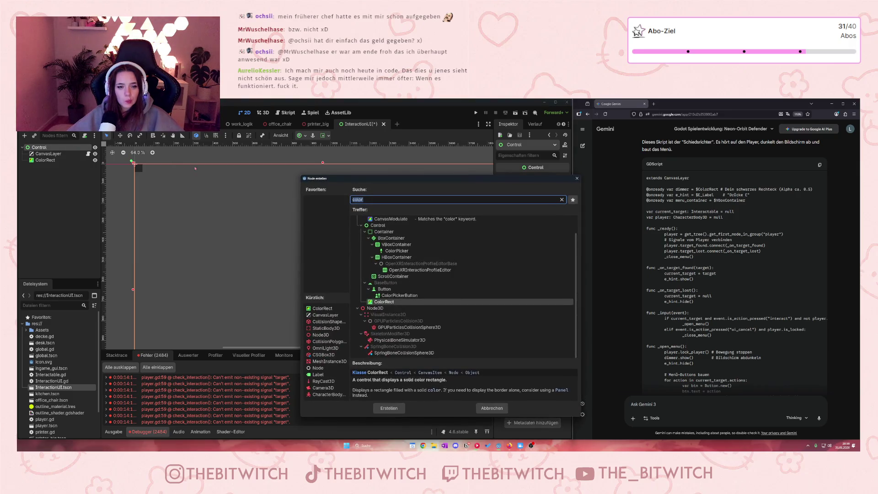
text(label)
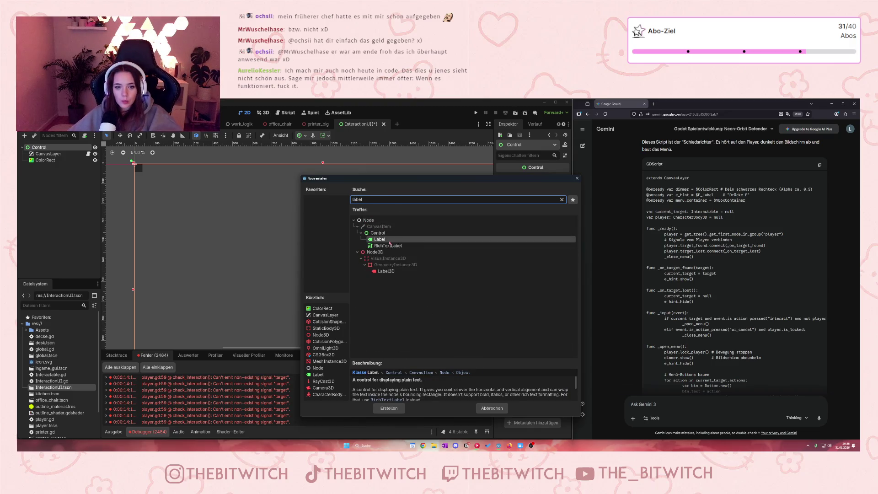
double_click(389, 239)
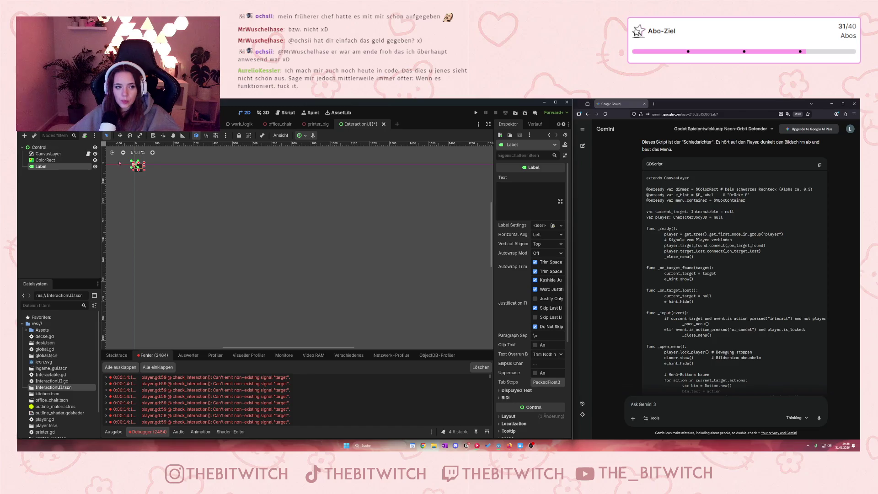
Apply the Full Rect anchor preset to the ColorRect so it covers the whole screen.
scroll(135, 176, up, 10)
scroll(135, 176, up, 5)
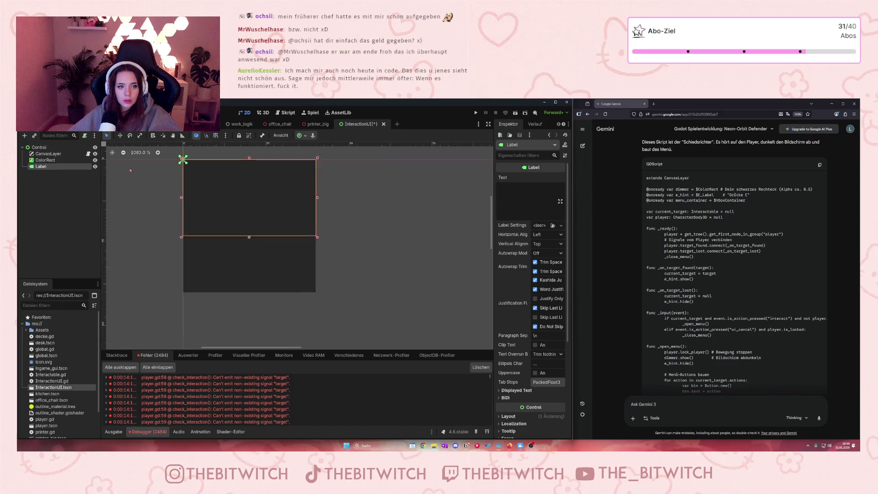
click(50, 160)
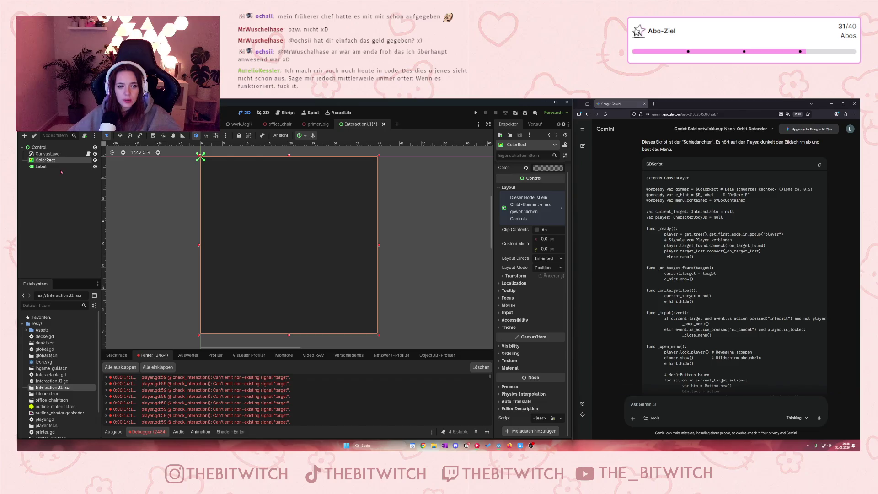
click(305, 135)
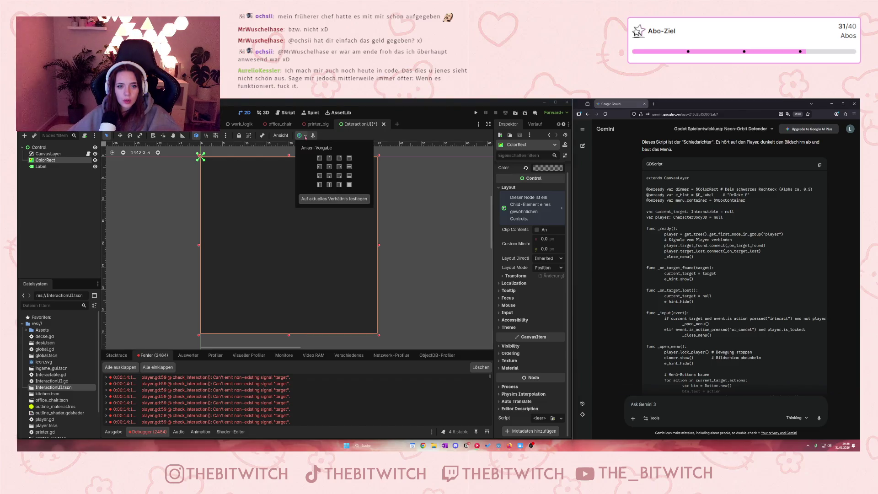
click(349, 184)
scroll(274, 256, down, 15)
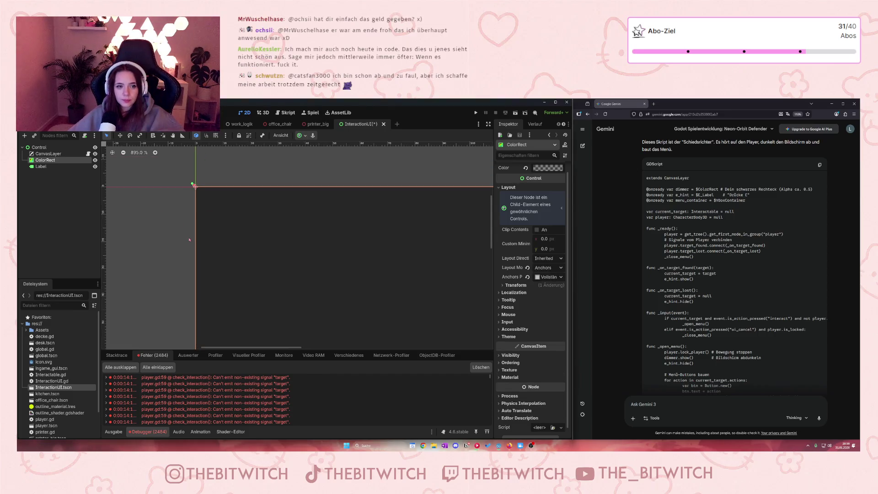
scroll(318, 256, up, 2)
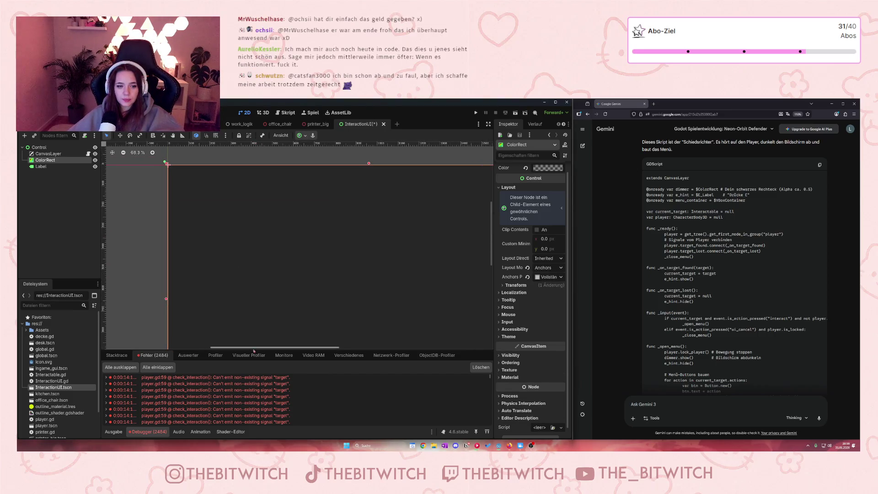
scroll(322, 283, down, 4)
scroll(325, 293, up, 2)
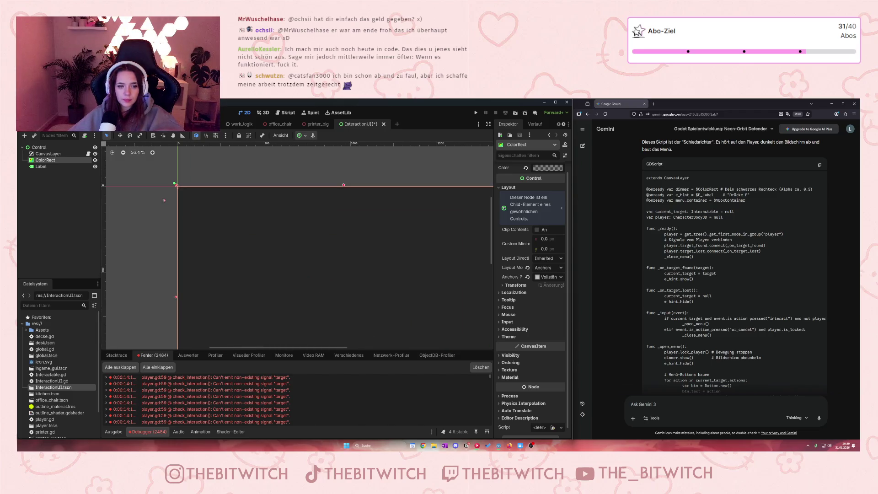
click(47, 167)
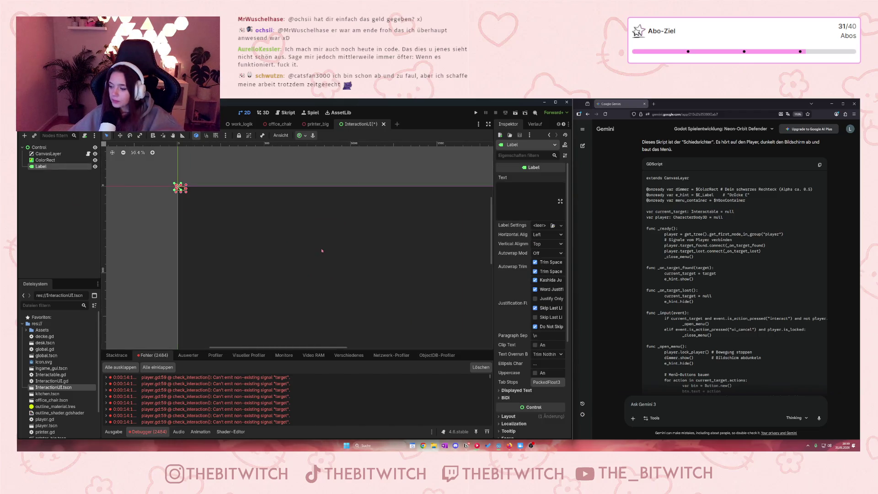
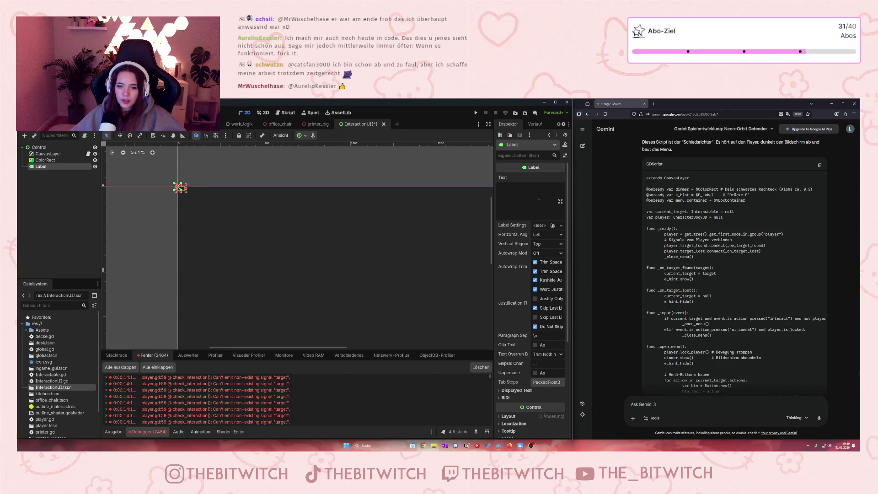
Look through the Label's Texture and Material sections in the Inspector, collapsing each again.
scroll(533, 309, down, 3)
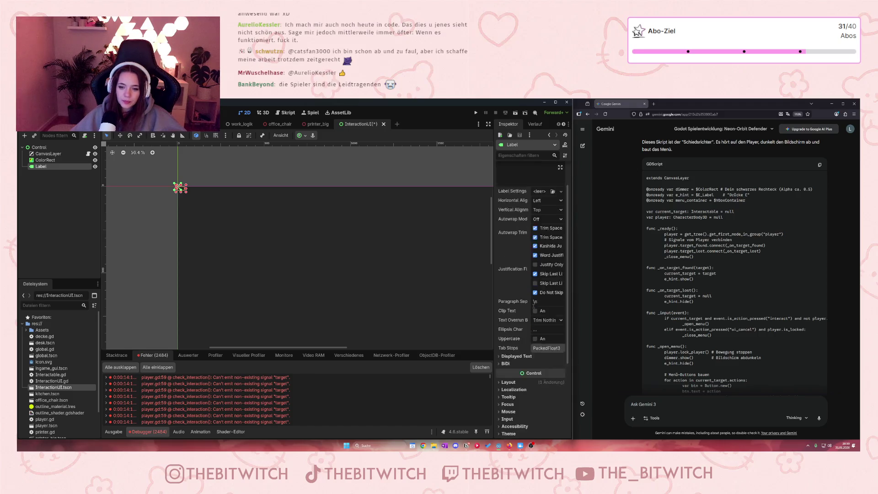
scroll(533, 309, up, 3)
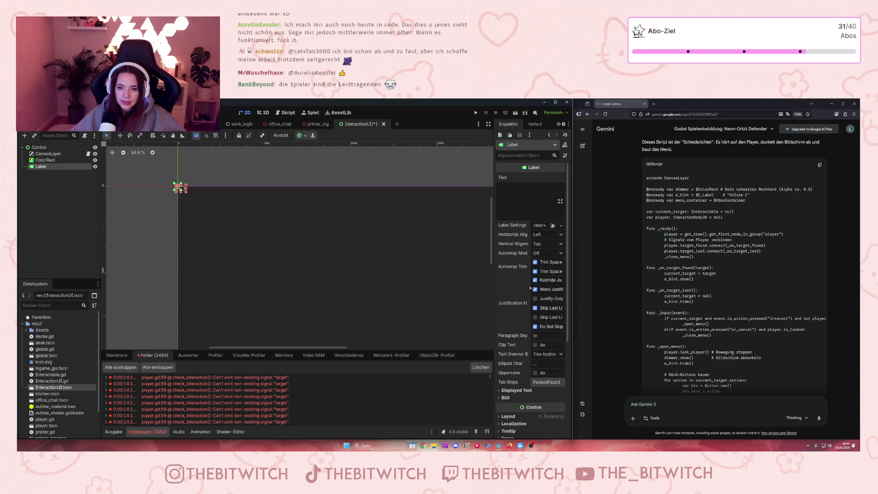
scroll(514, 304, down, 4)
scroll(514, 304, down, 1)
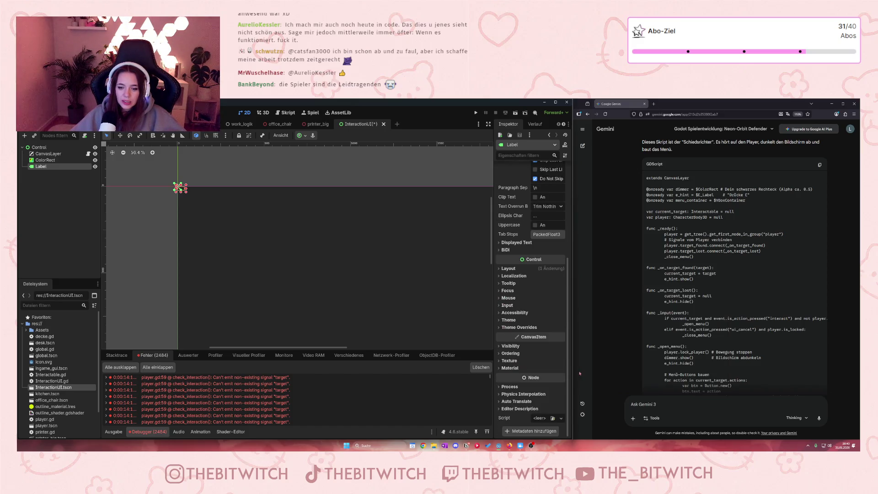
click(499, 361)
click(499, 361)
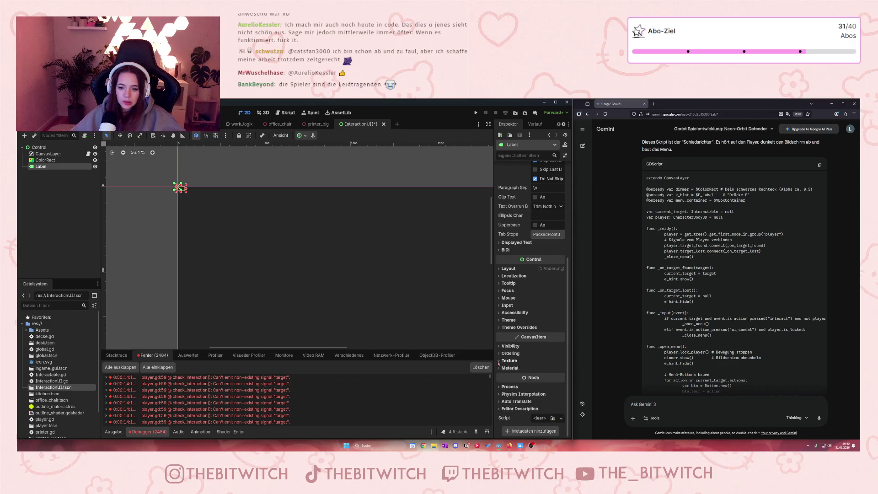
click(500, 368)
click(500, 368)
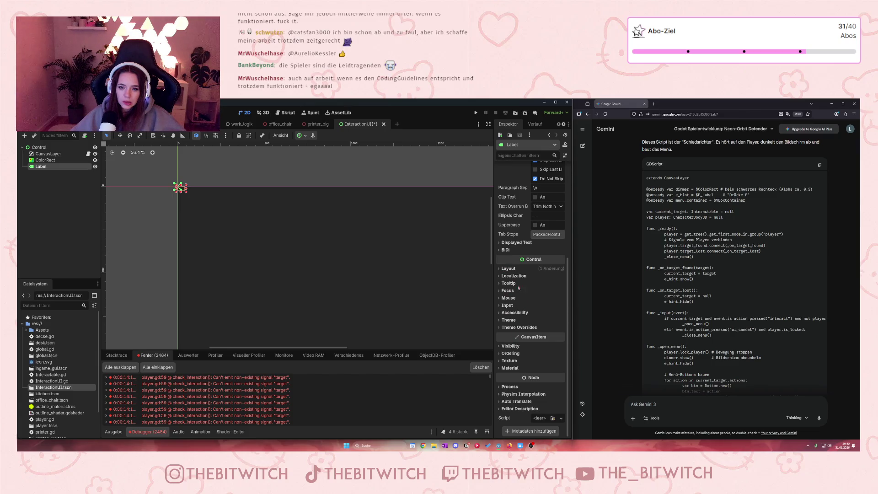
scroll(514, 274, up, 3)
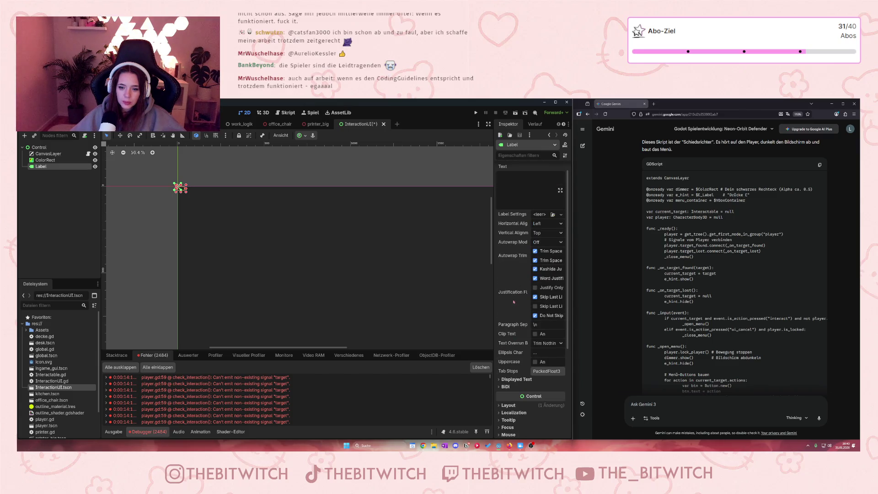
scroll(514, 301, up, 1)
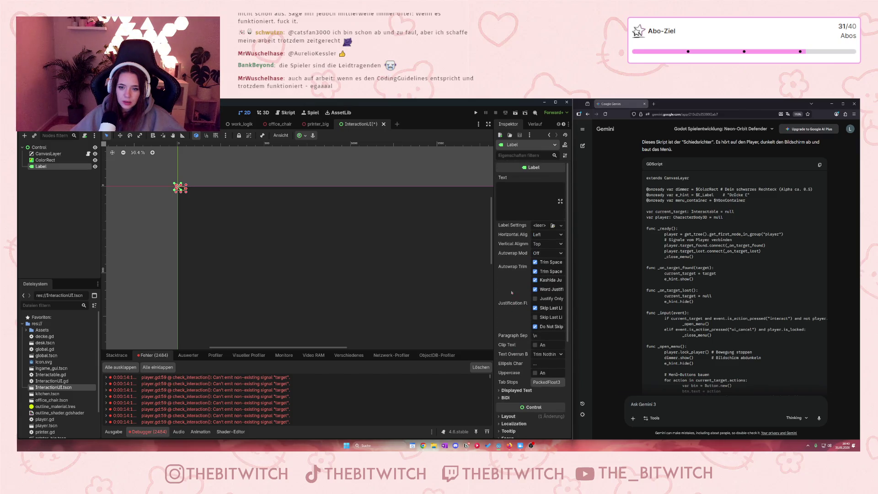
Check the Label Settings resource options and peek at the Displayed Text properties.
click(543, 226)
click(503, 241)
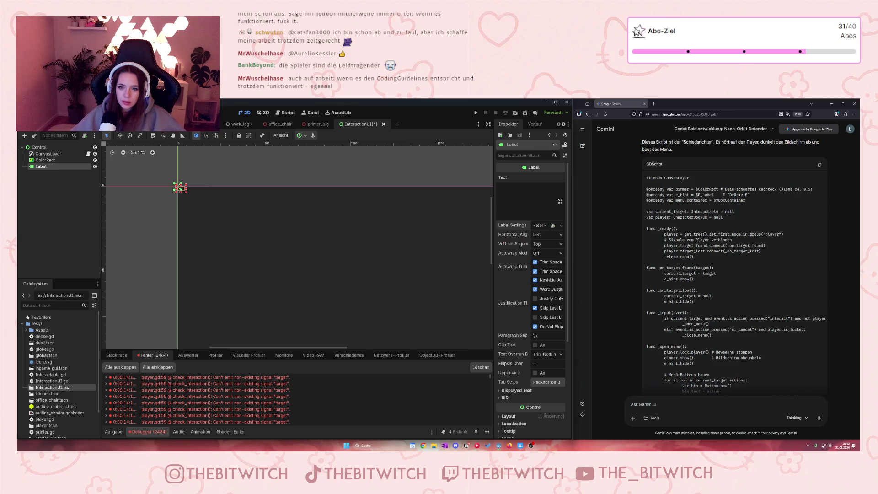
scroll(504, 256, down, 3)
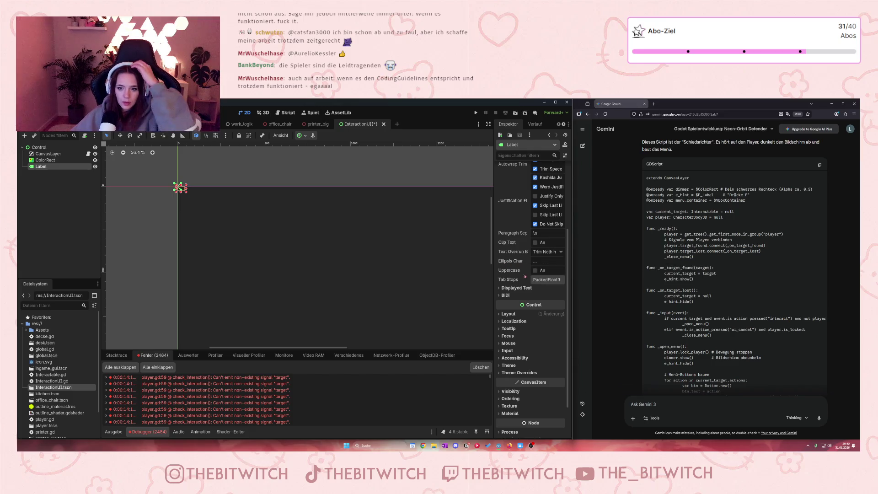
click(501, 289)
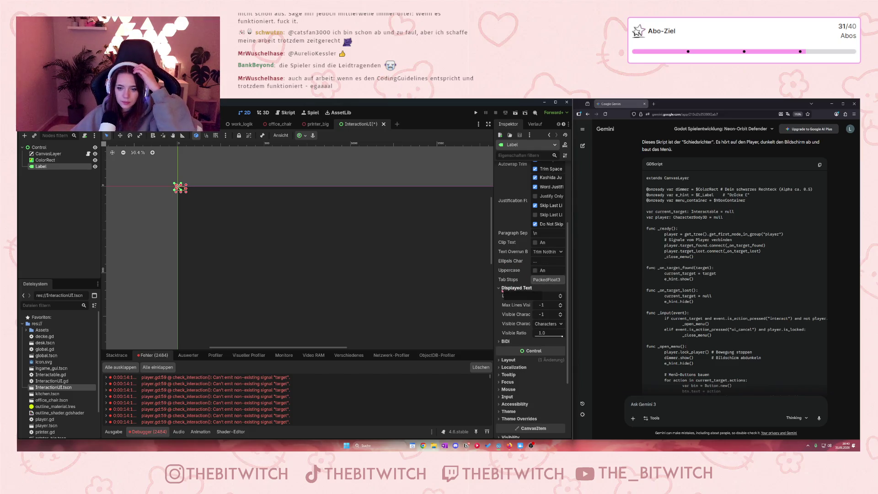
click(501, 289)
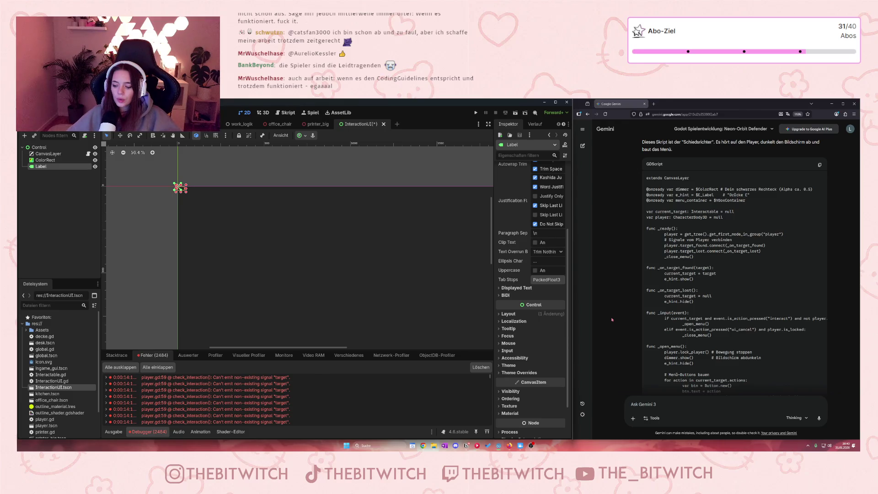
scroll(512, 332, down, 2)
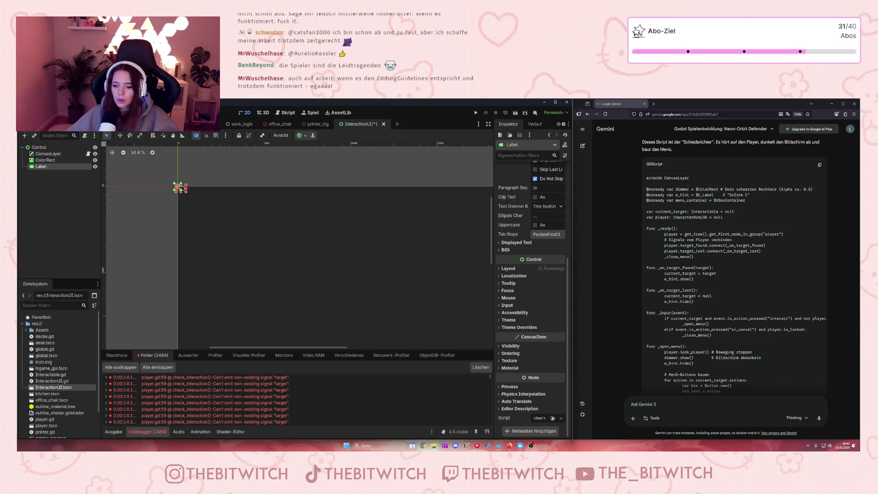
Enable a Theme Overrides font on the Label set to Open Sans SemiBold, then save with Ctrl+S.
click(504, 319)
click(508, 345)
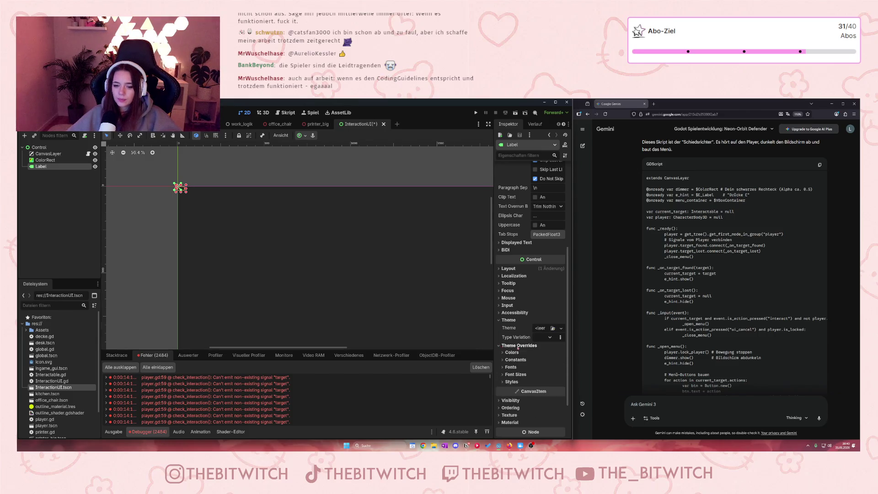
scroll(505, 320, down, 2)
click(507, 312)
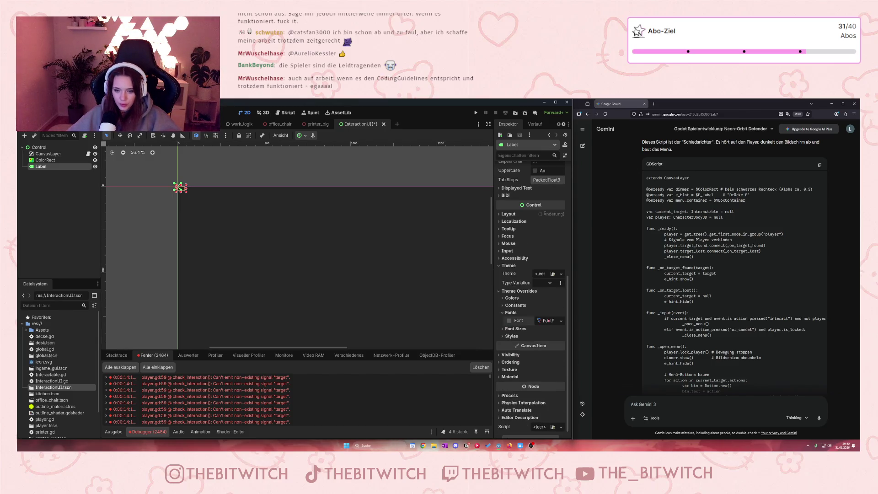
click(509, 320)
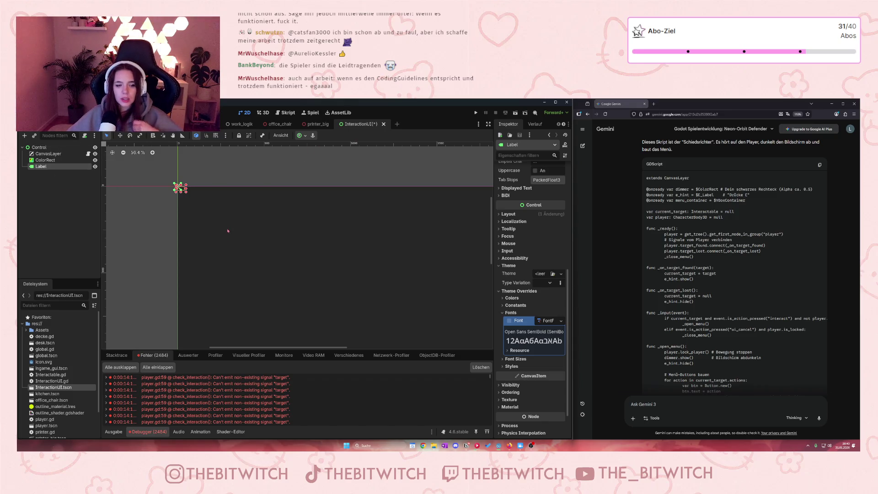
click(143, 166)
key(ctrl+s)
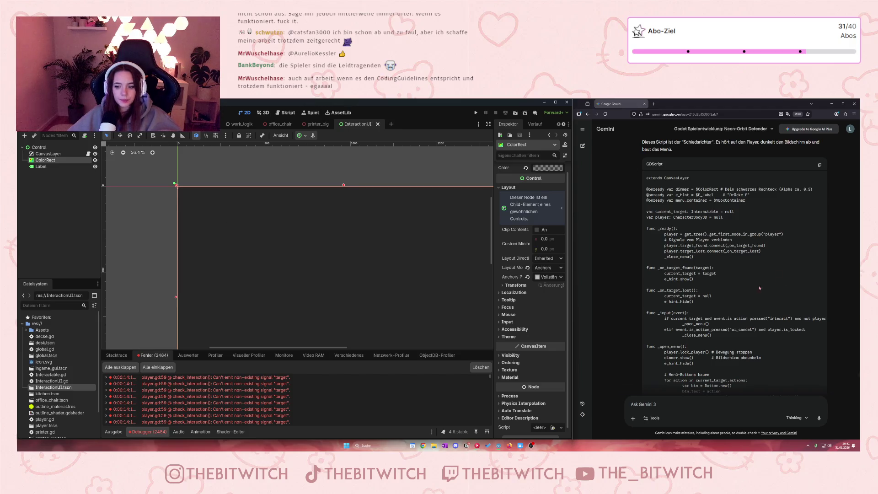
Select the root Control node in the Scene dock and bring up its context menu.
click(670, 200)
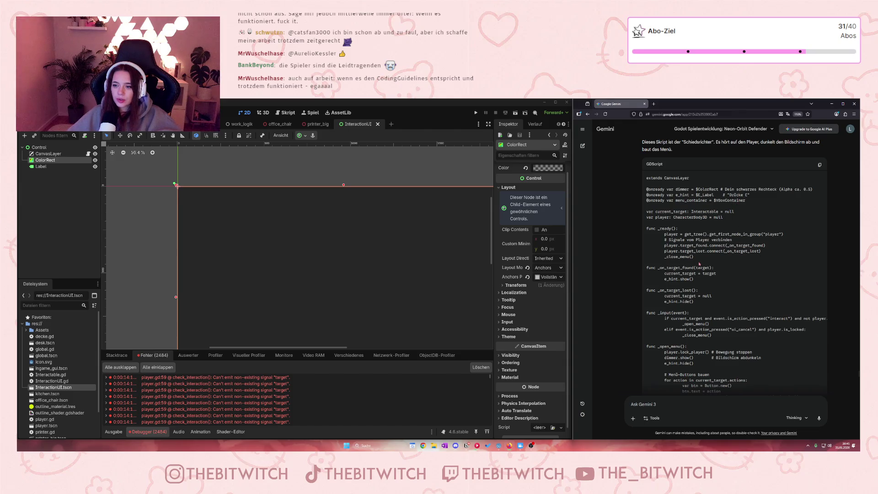
click(46, 148)
right_click(51, 147)
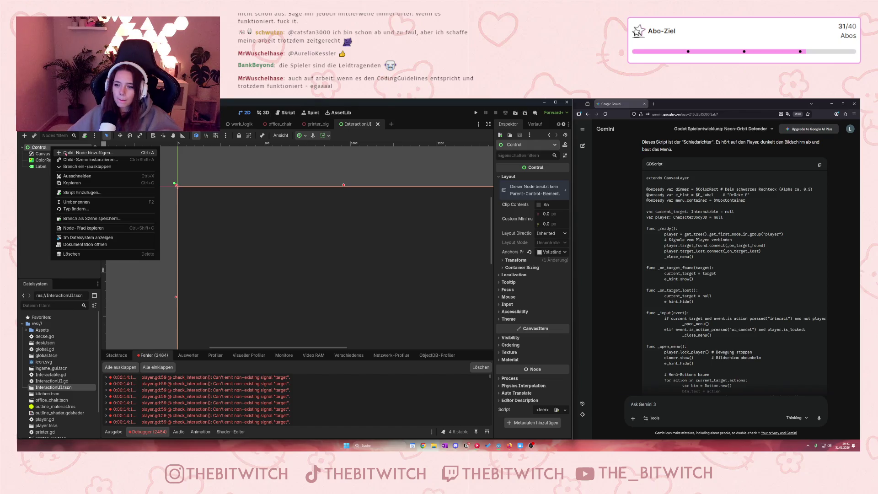
Add a VBoxContainer child (searched 'vb') under Control and drag the Label into it.
click(65, 154)
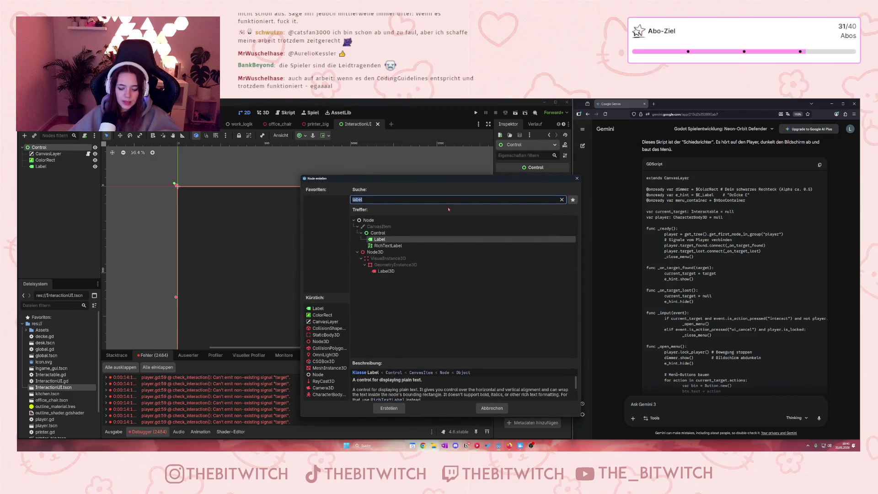
text(vb)
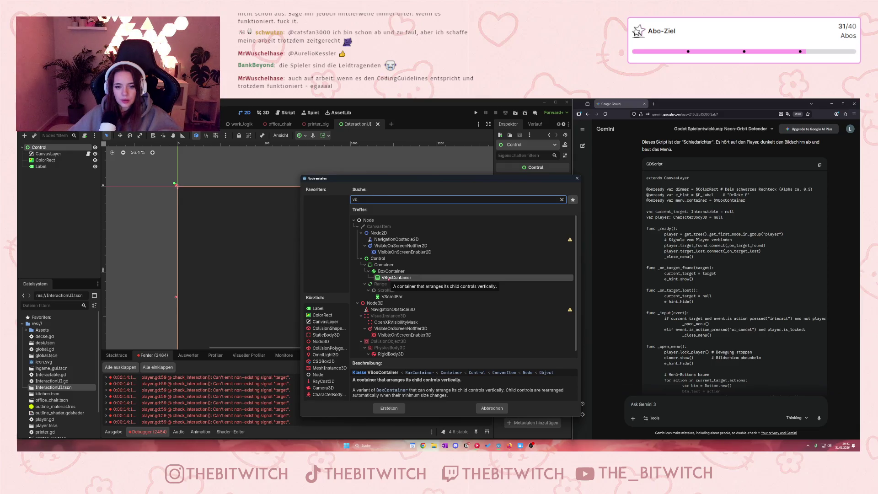
double_click(388, 277)
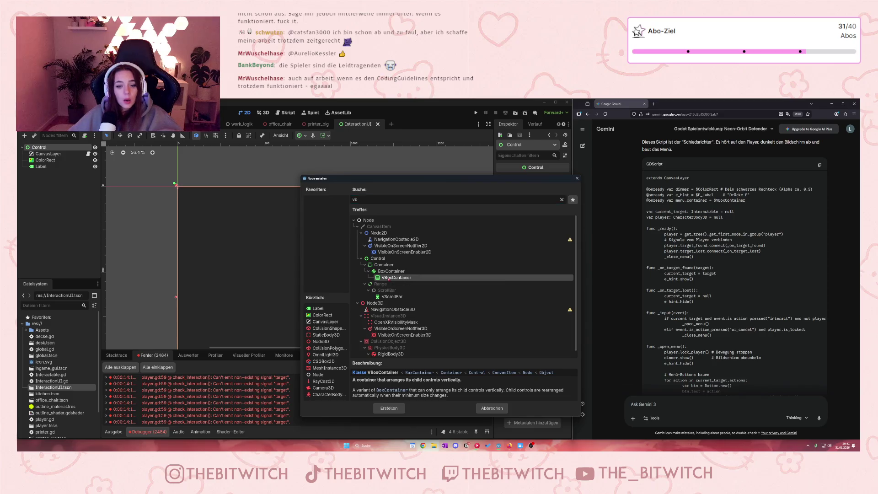
drag(41, 166, 46, 169)
click(47, 167)
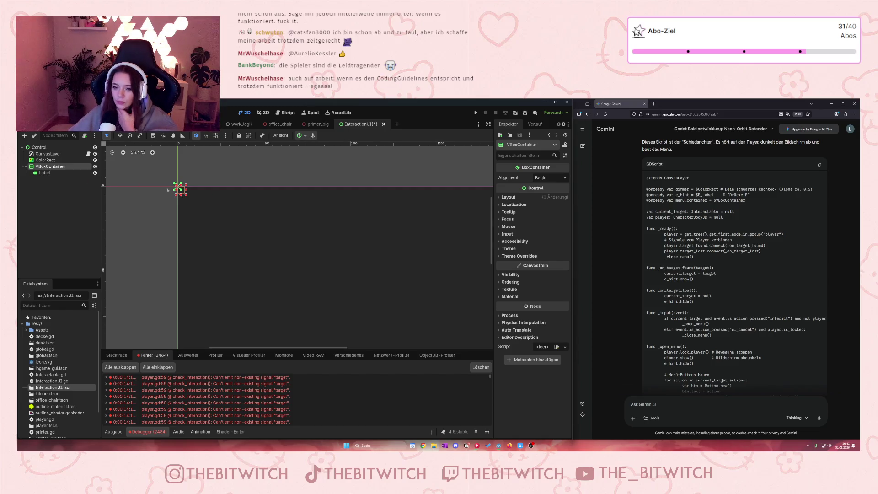
scroll(816, 271, down, 1)
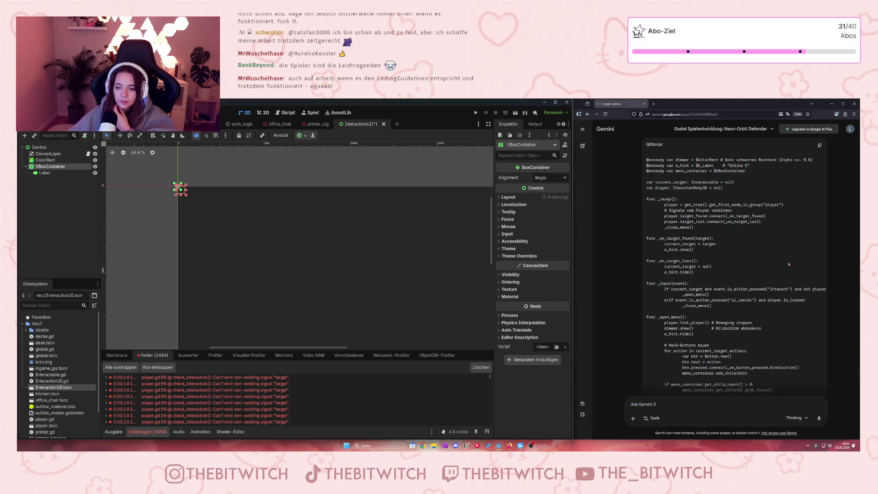
scroll(789, 264, down, 3)
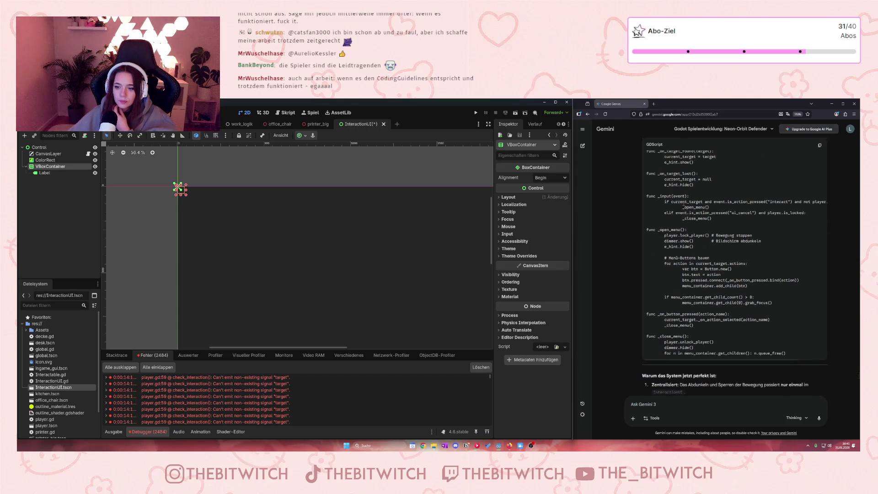
scroll(682, 206, down, 2)
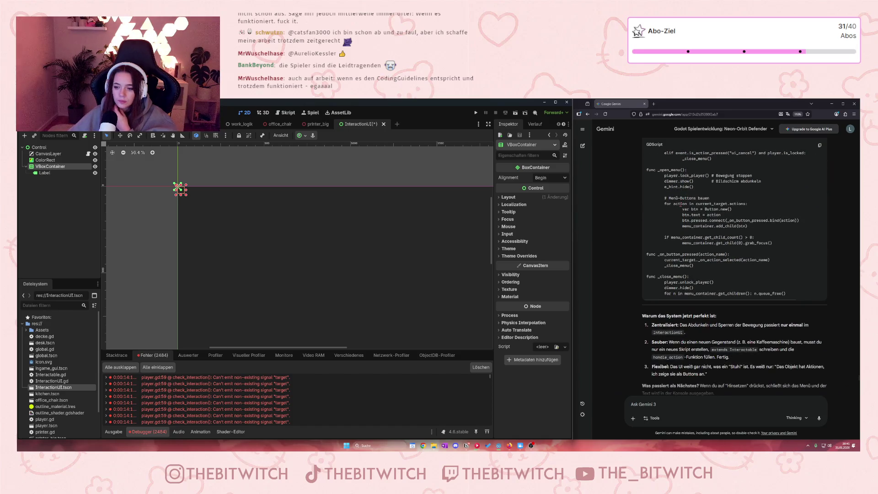
scroll(681, 204, up, 1)
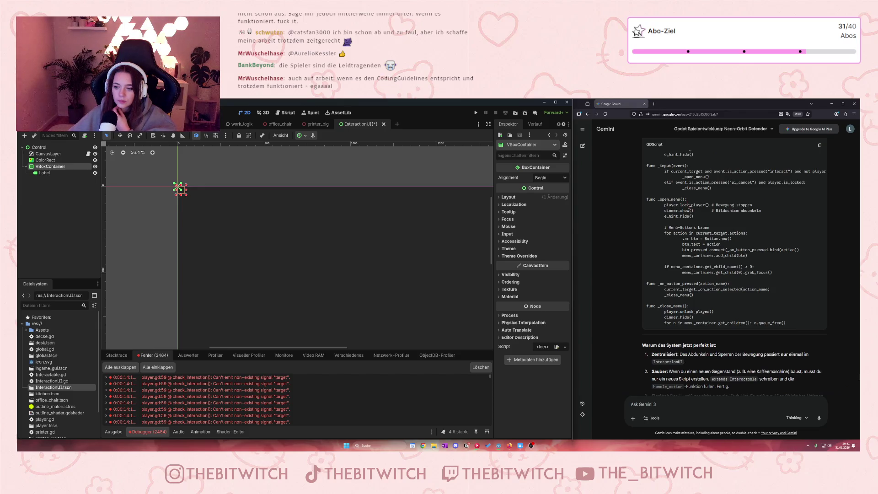
scroll(748, 304, up, 3)
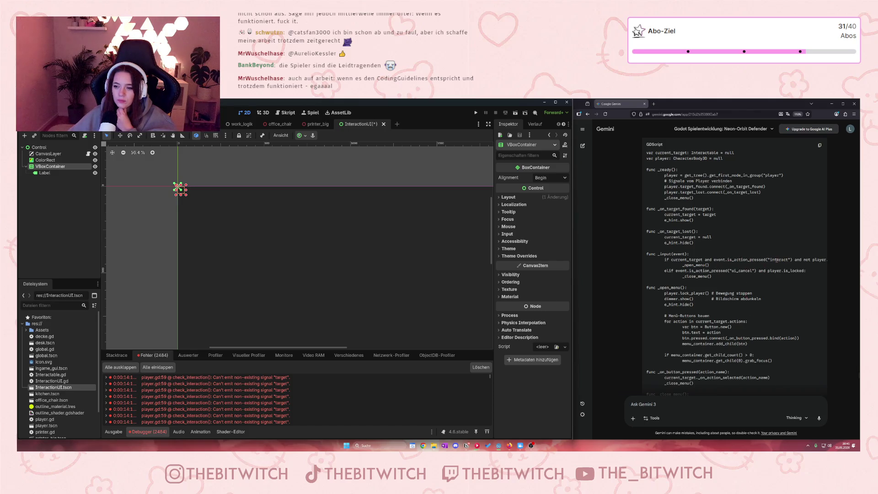
drag(770, 259, 646, 259)
click(798, 259)
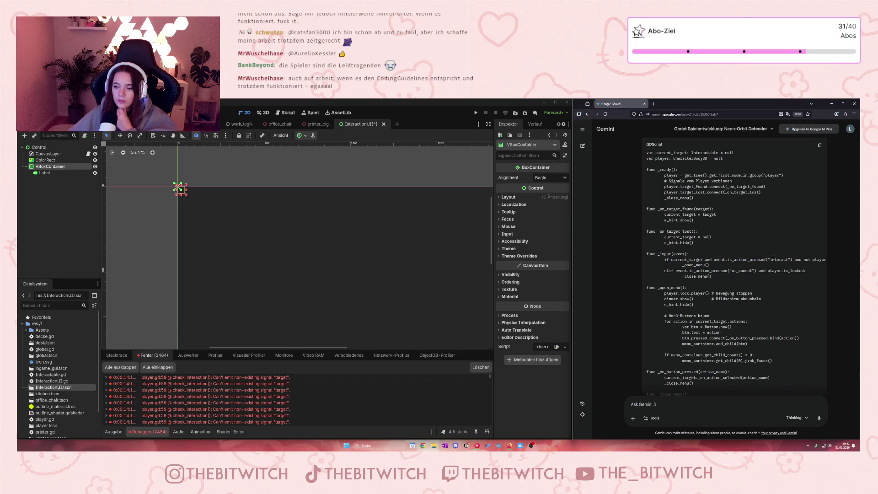
drag(772, 259, 798, 259)
click(795, 259)
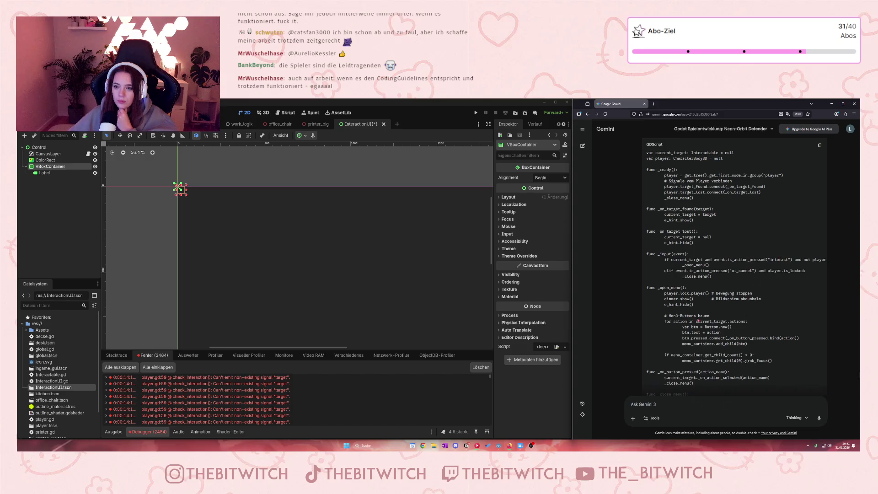
scroll(697, 318, up, 3)
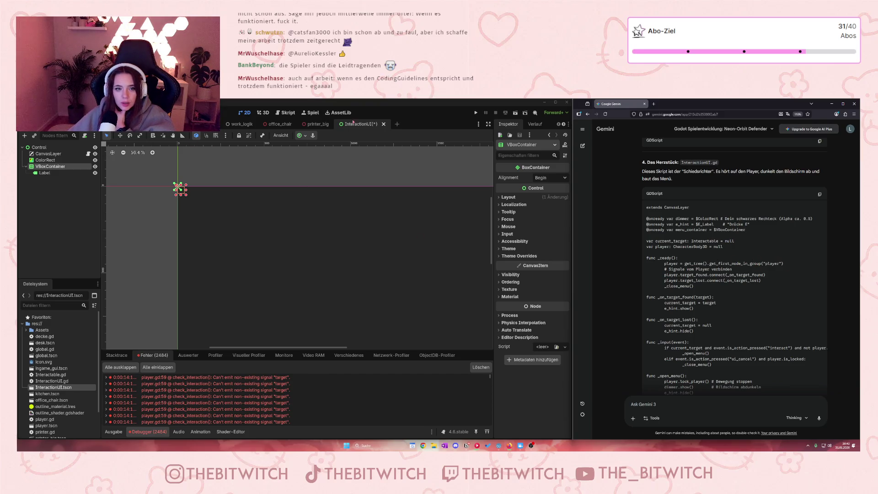
Switch to the player scene and inspect its PlayerScene, Player and Head nodes, ending on PlayerScene.
key(ctrl+shift+Tab)
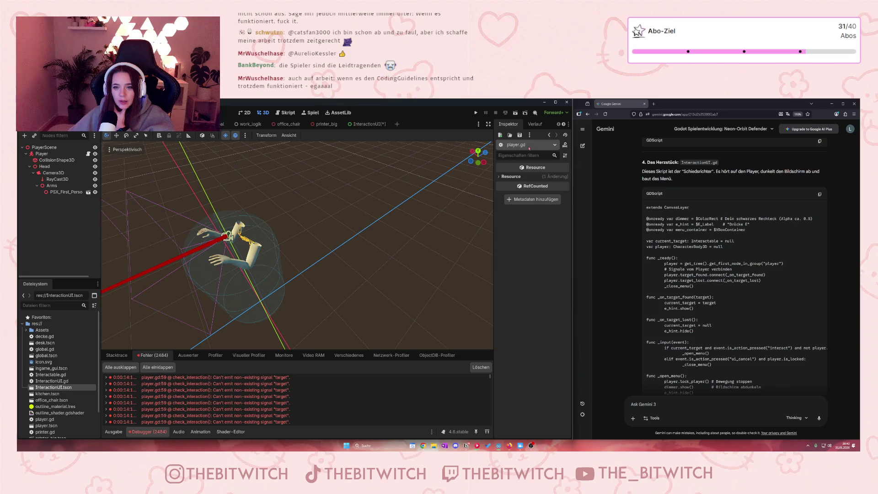
click(45, 147)
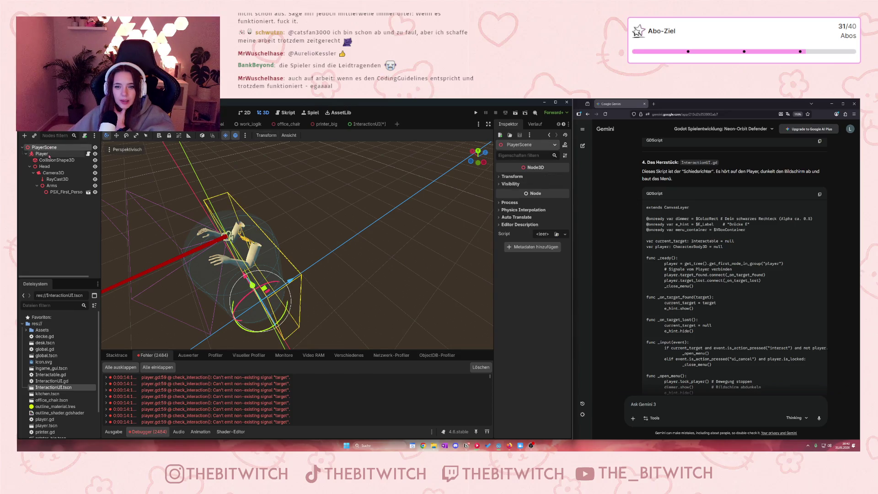
click(45, 154)
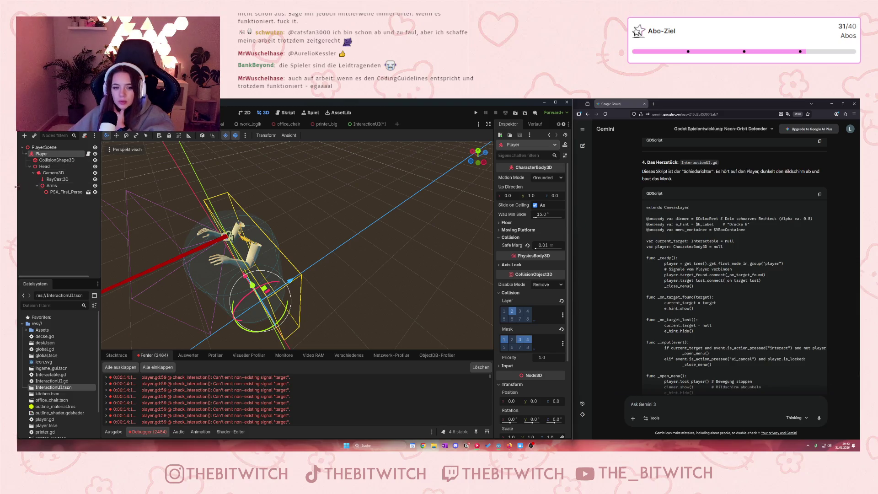
click(55, 147)
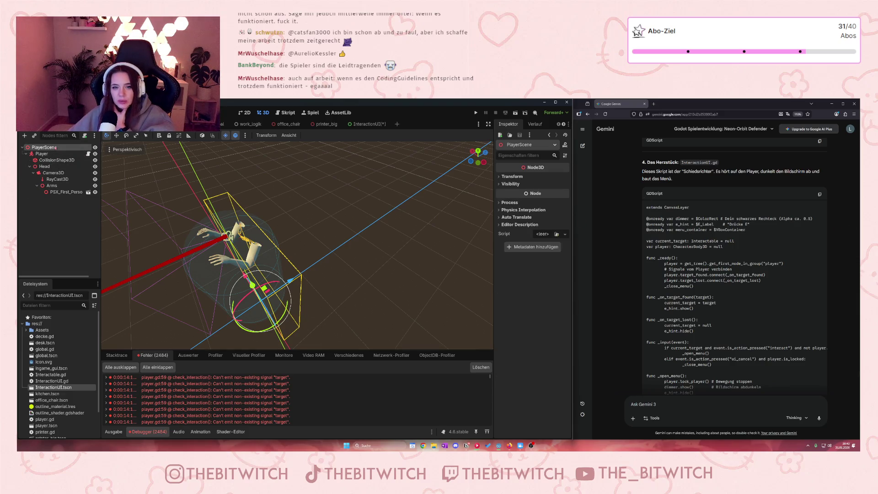
click(41, 153)
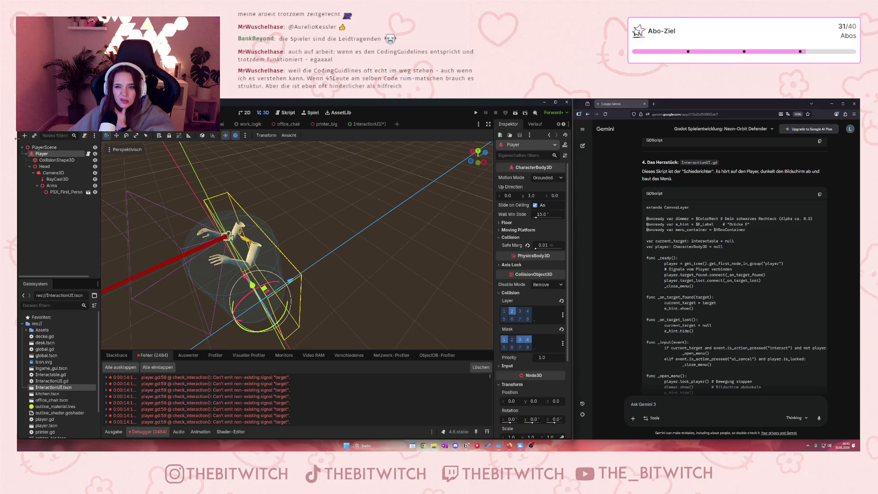
click(45, 167)
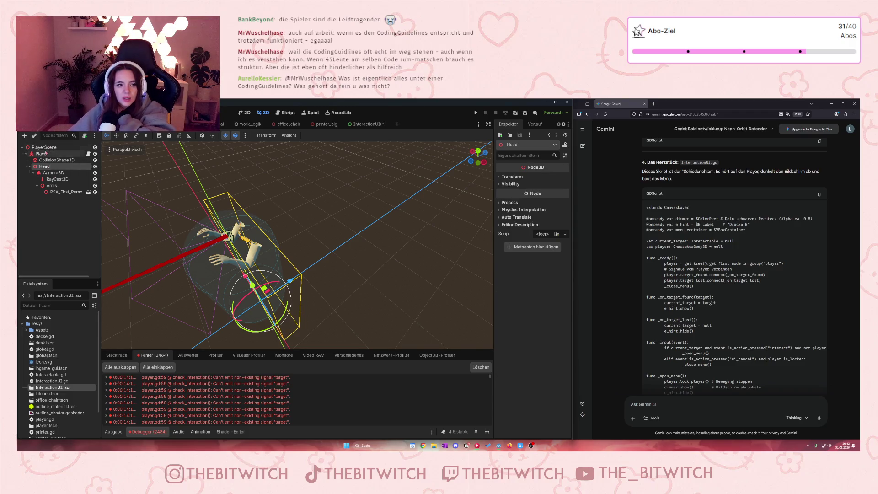
click(46, 147)
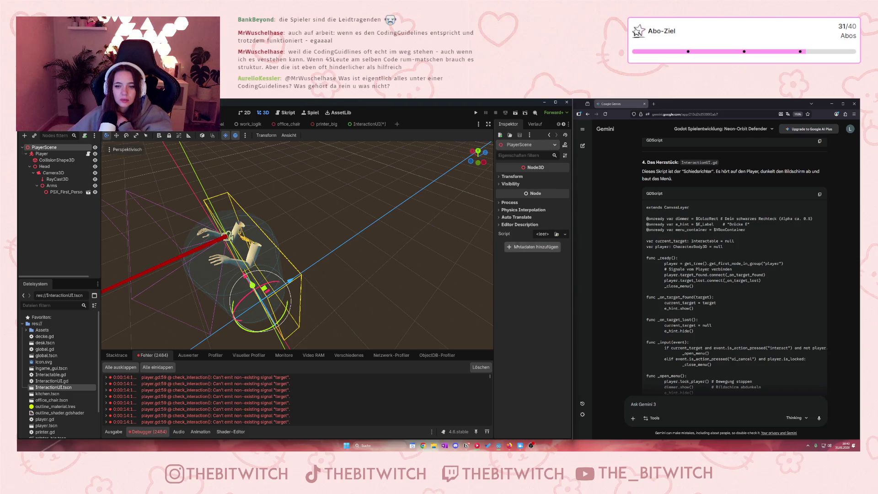
Widen the right dock, view the root's Signals, and bring up its Groups panel.
click(563, 124)
click(559, 124)
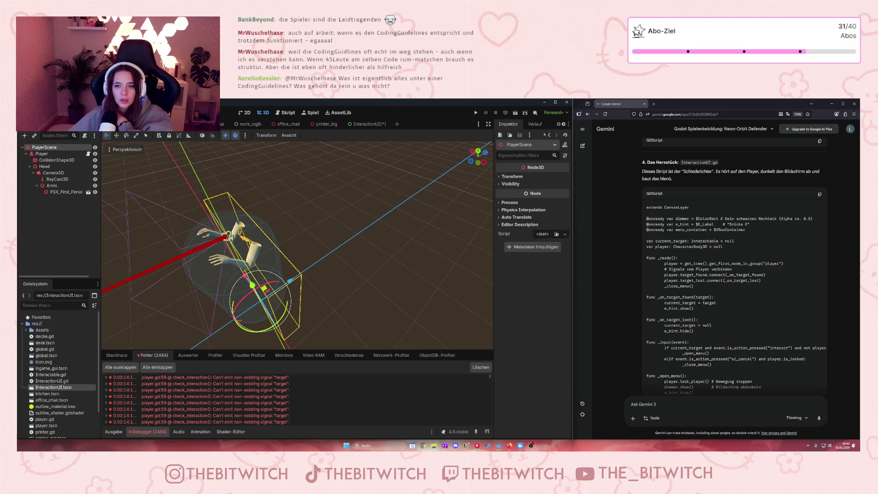
drag(492, 279, 464, 278)
click(515, 126)
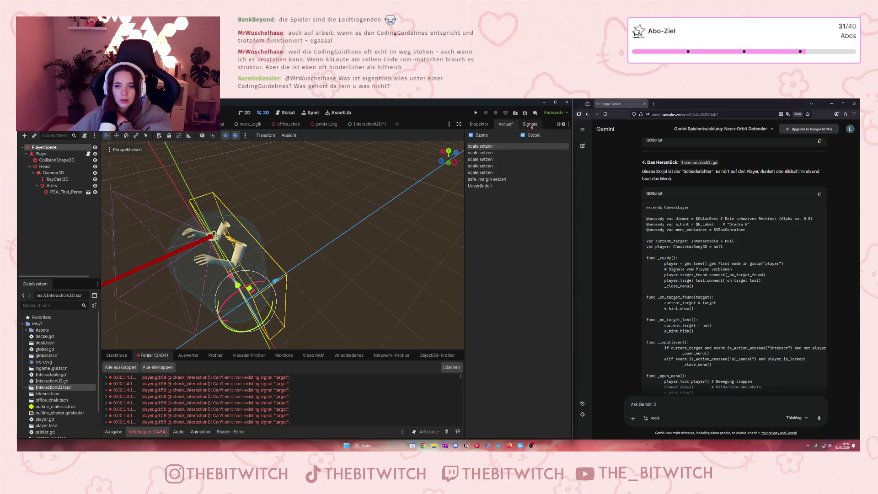
click(530, 125)
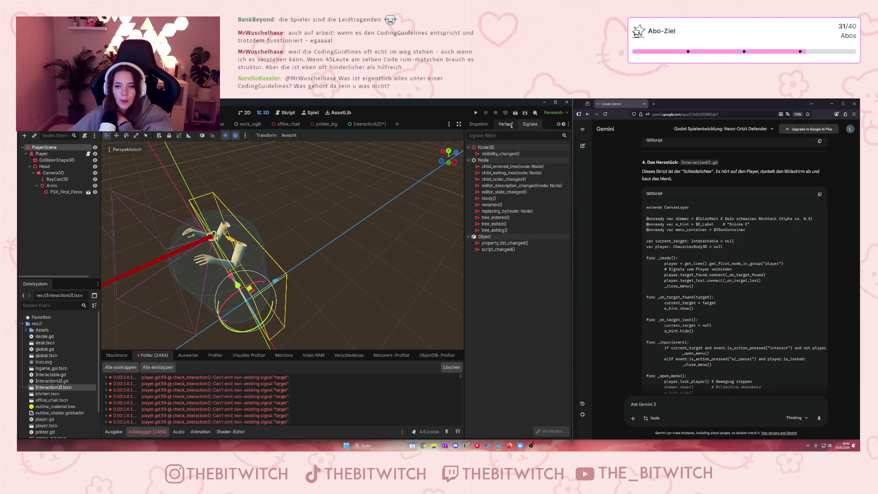
click(511, 126)
click(563, 125)
click(535, 127)
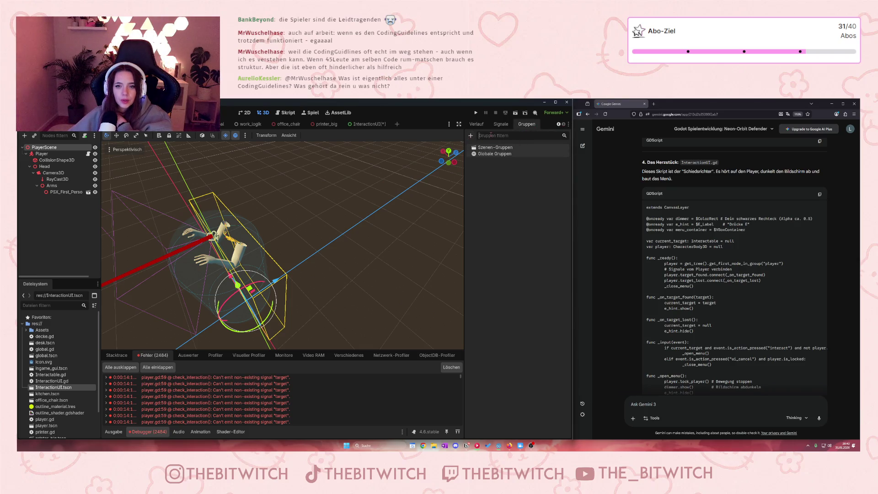
Create a new group named 'player' with Global enabled and confirm it.
text(player)
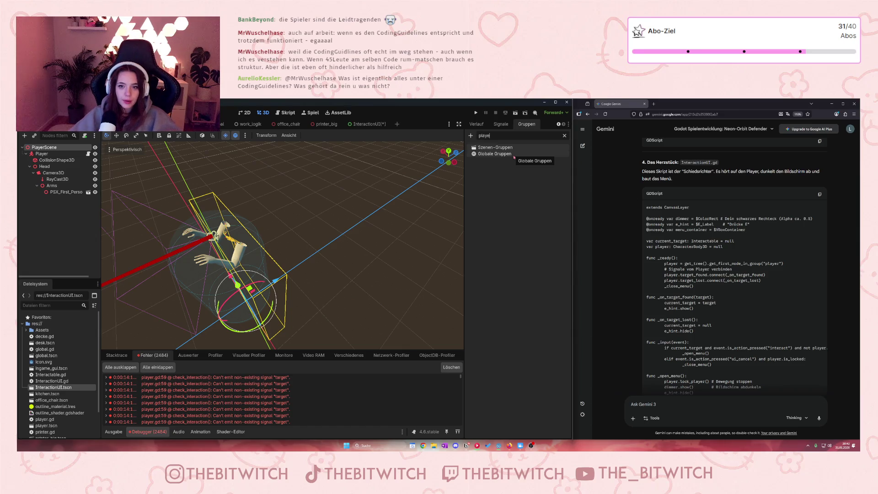
click(471, 136)
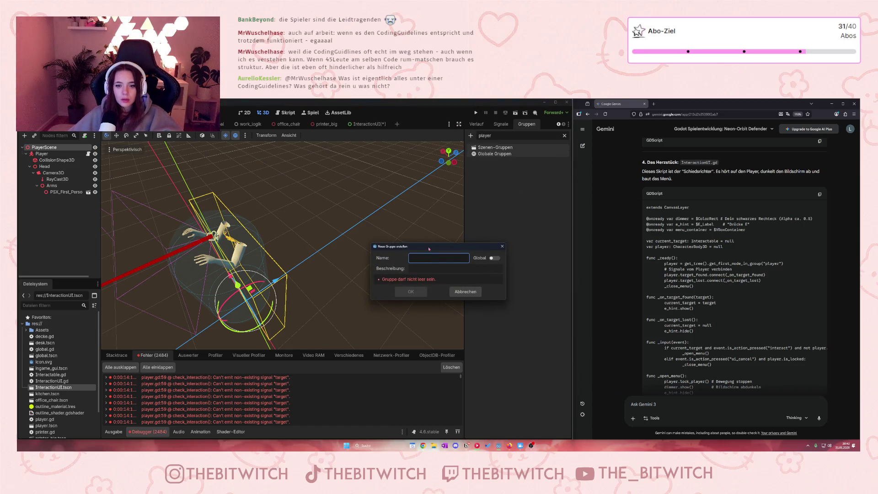
text(player)
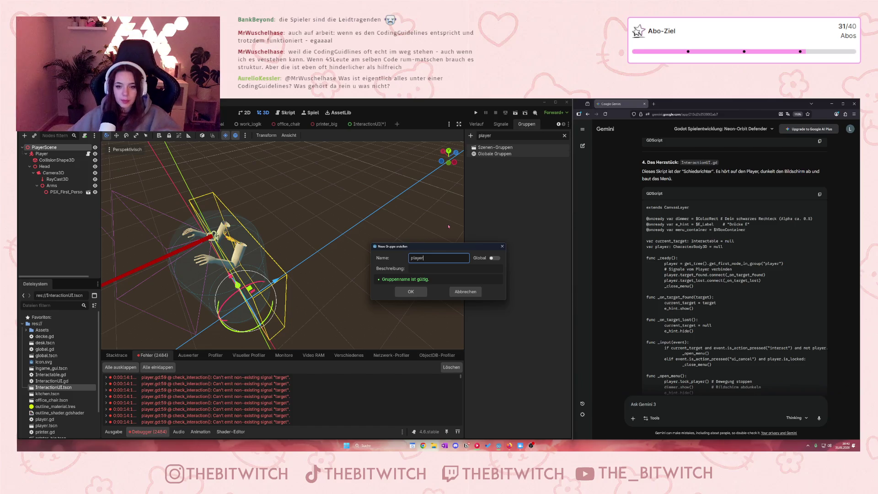
click(494, 258)
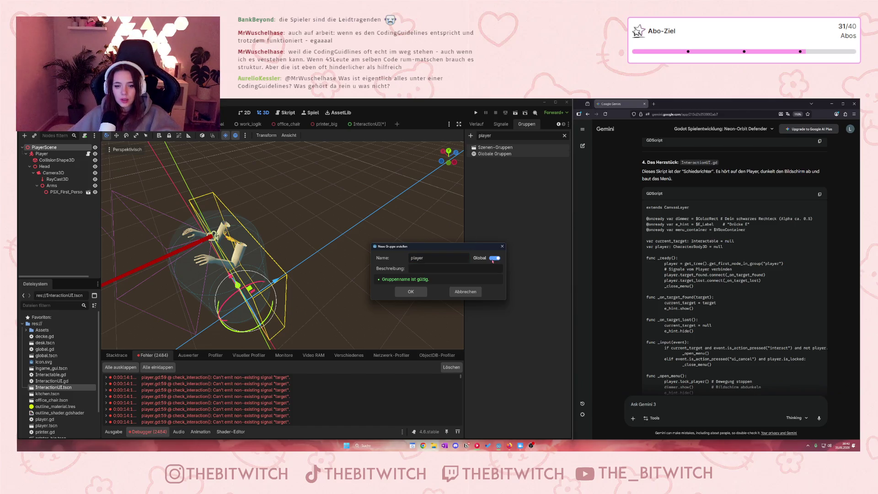
click(421, 292)
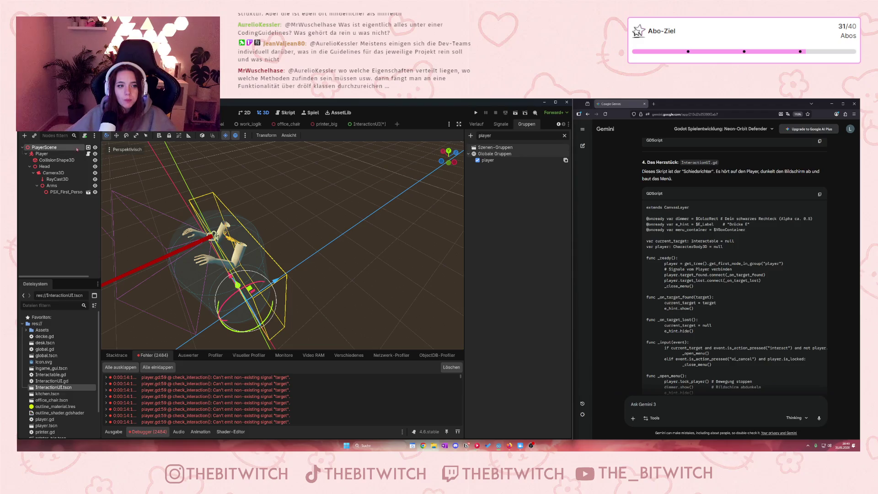
Return to the InteractionUI scene, select ColorRect and save the scene.
click(365, 124)
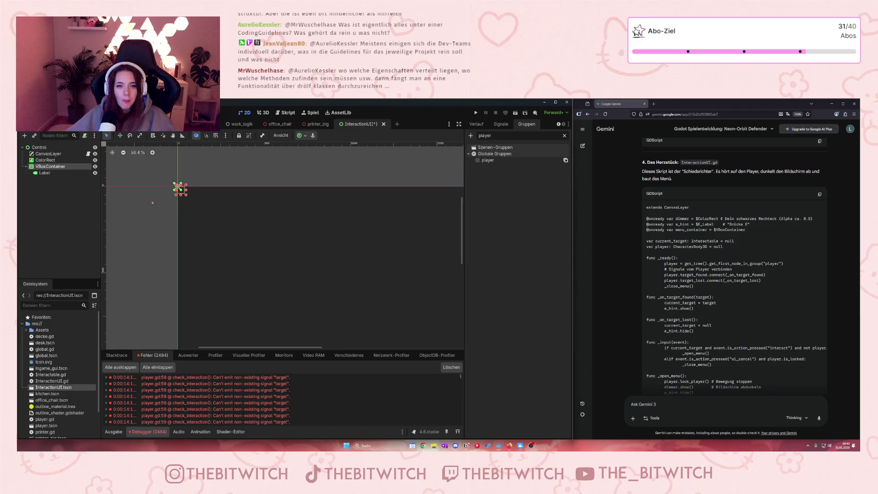
click(245, 234)
key(ctrl+s)
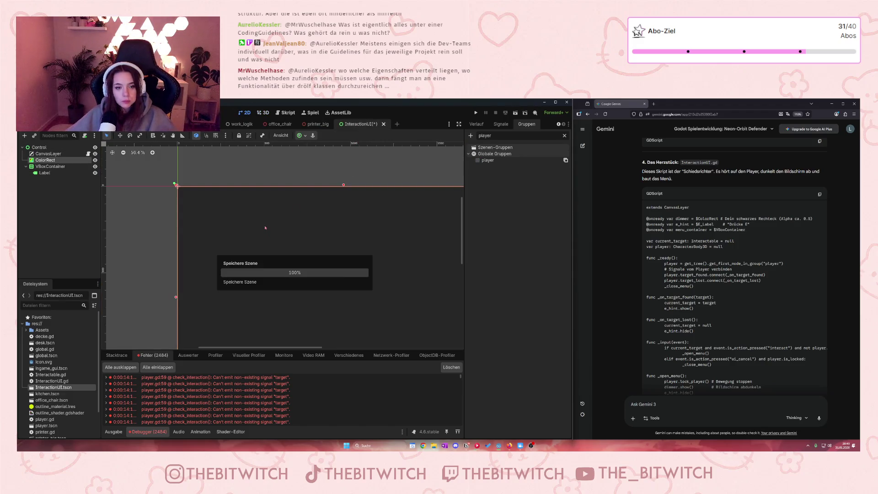
Select the Label and root Control nodes, then open the InteractionUI.gd script.
scroll(259, 227, down, 1)
click(87, 173)
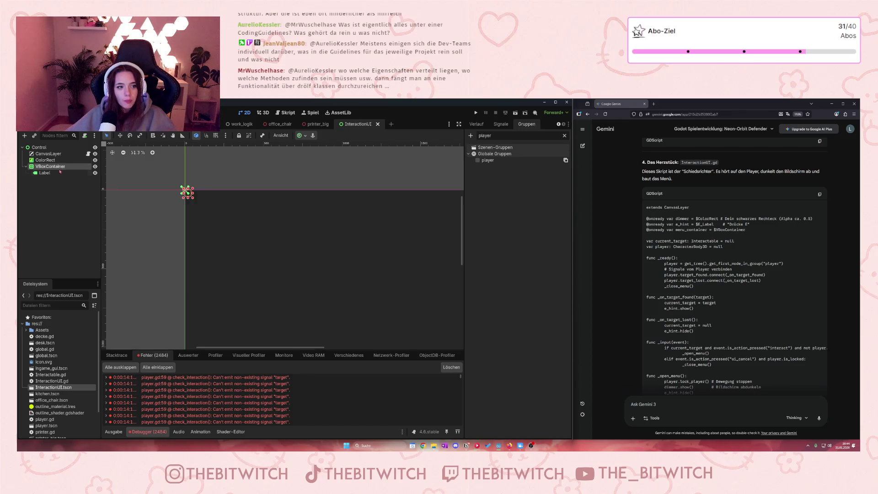
click(50, 147)
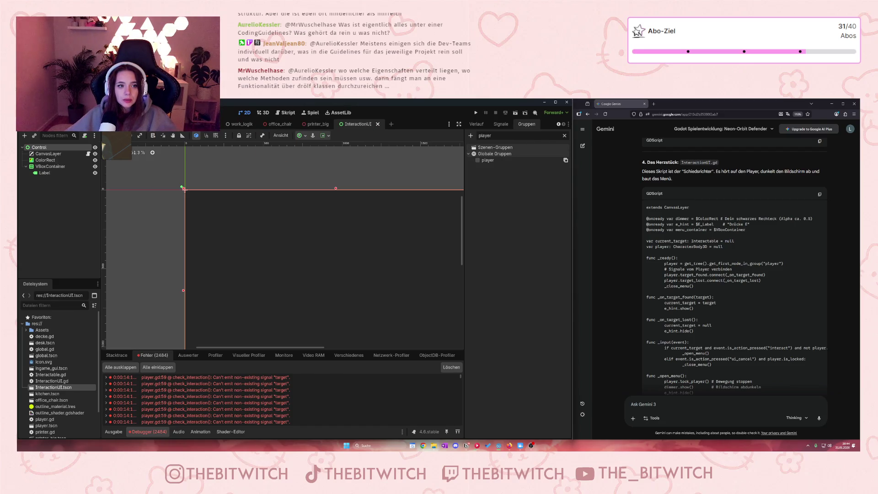
click(88, 154)
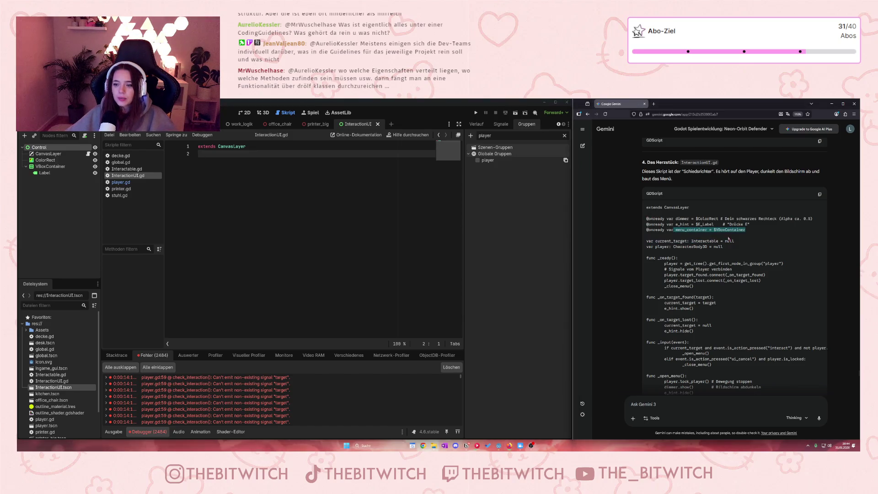
drag(671, 227, 709, 219)
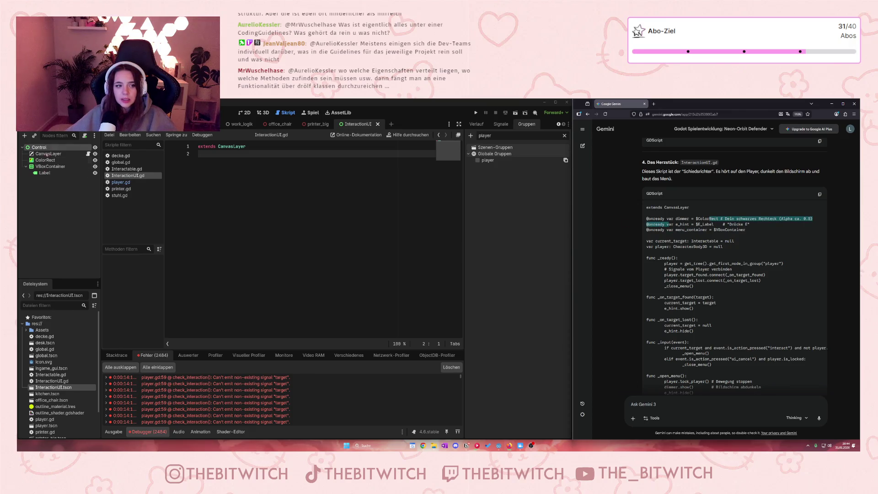
click(53, 154)
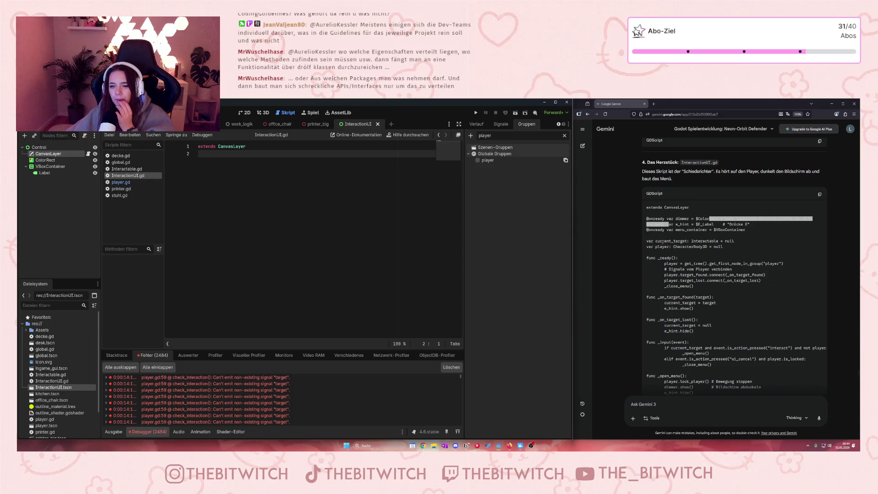
drag(699, 246, 727, 246)
drag(665, 242, 733, 241)
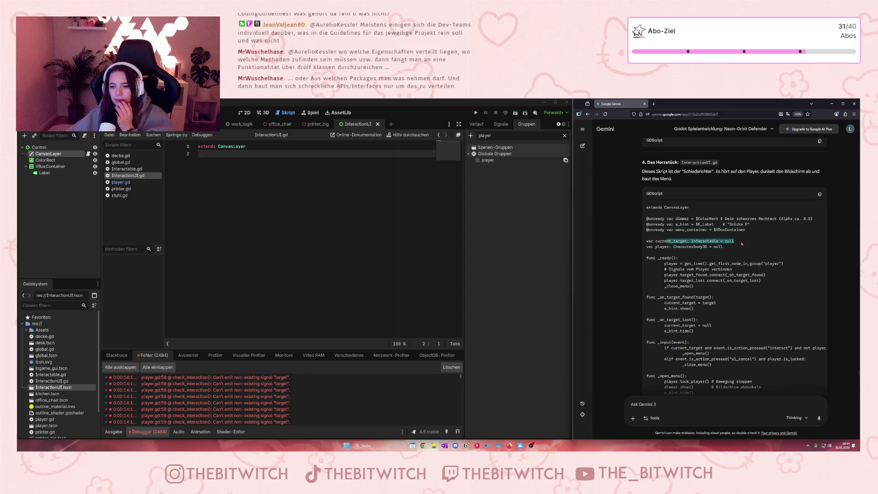
click(732, 248)
Read through Gemini's _on_button_pressed, action_name and _close_menu code by highlighting it.
scroll(725, 254, down, 1)
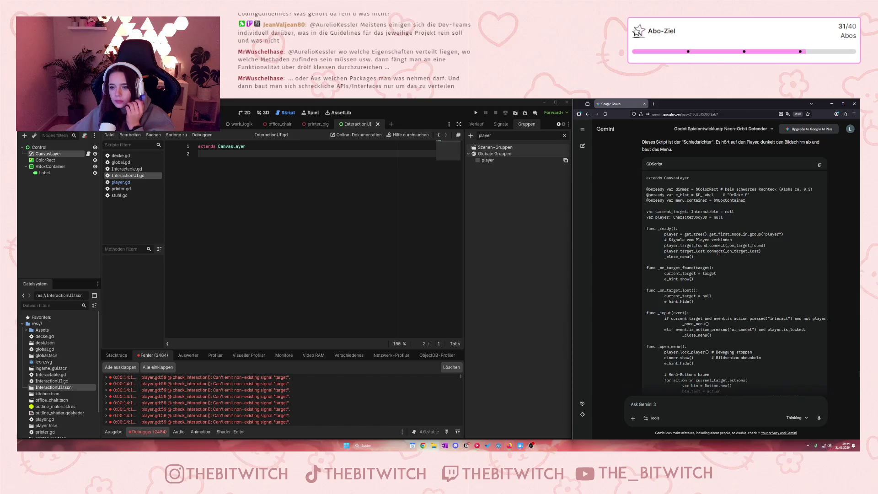
scroll(713, 250, down, 2)
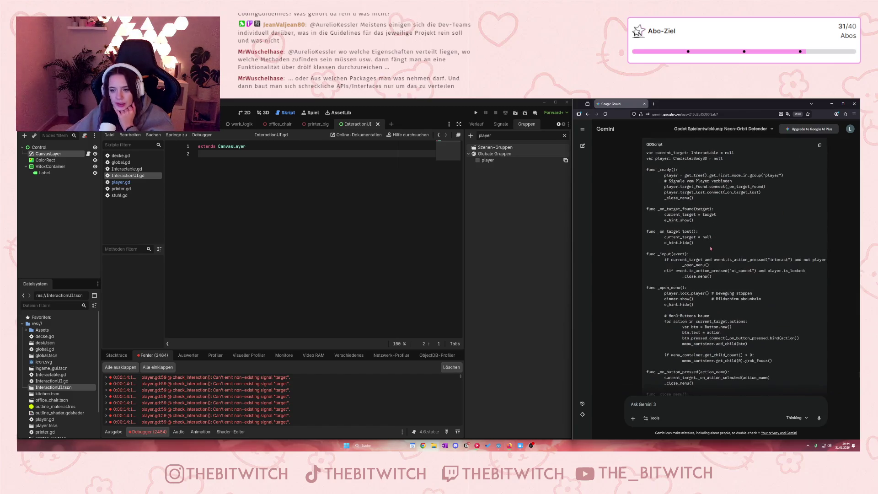
scroll(711, 249, down, 2)
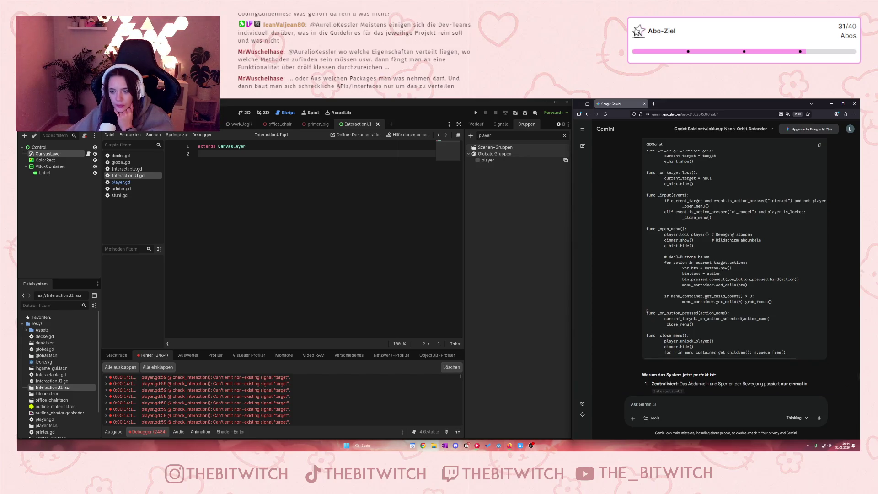
mouse_move(646, 311)
mouse_down()
mouse_move(723, 352)
mouse_move(777, 365)
mouse_move(793, 353)
mouse_up()
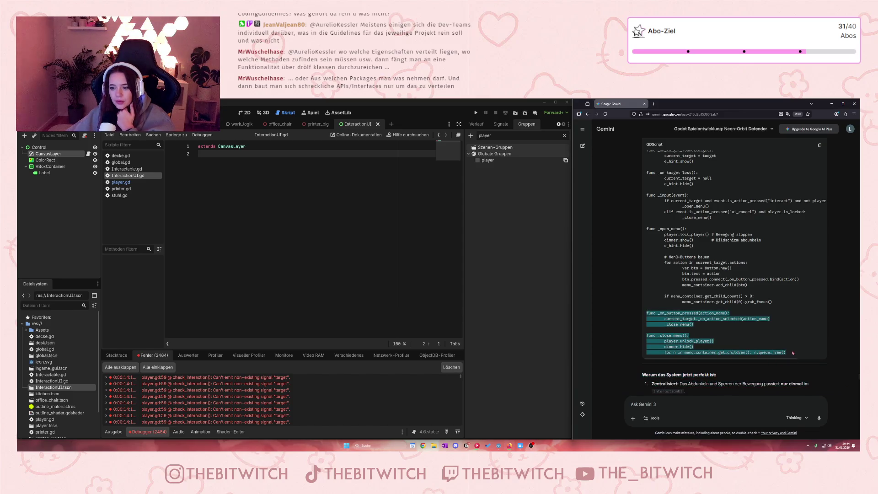
click(793, 352)
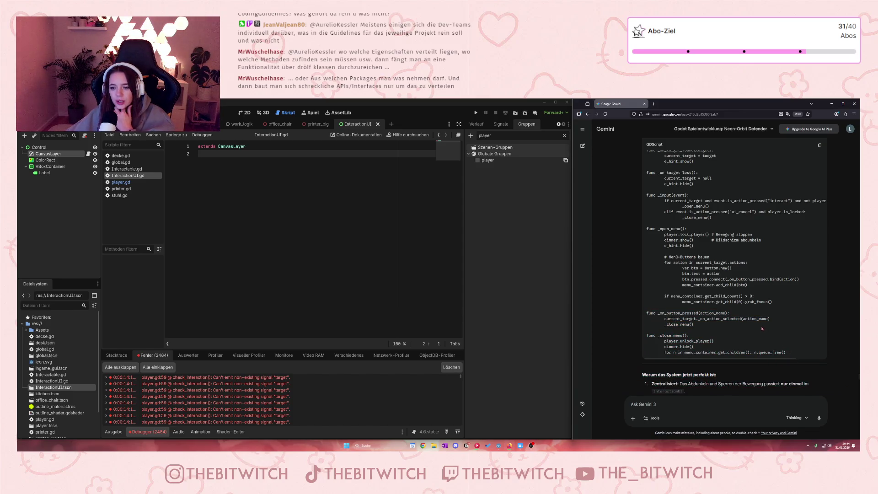
drag(712, 318, 769, 318)
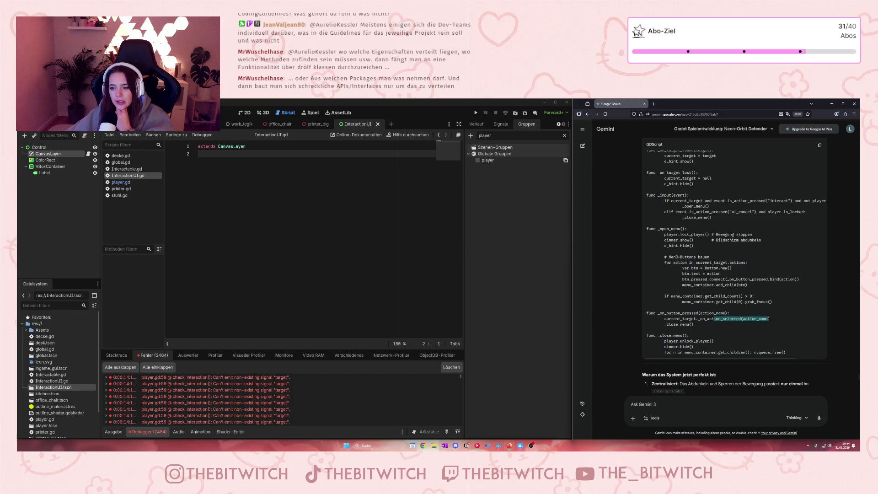
click(764, 318)
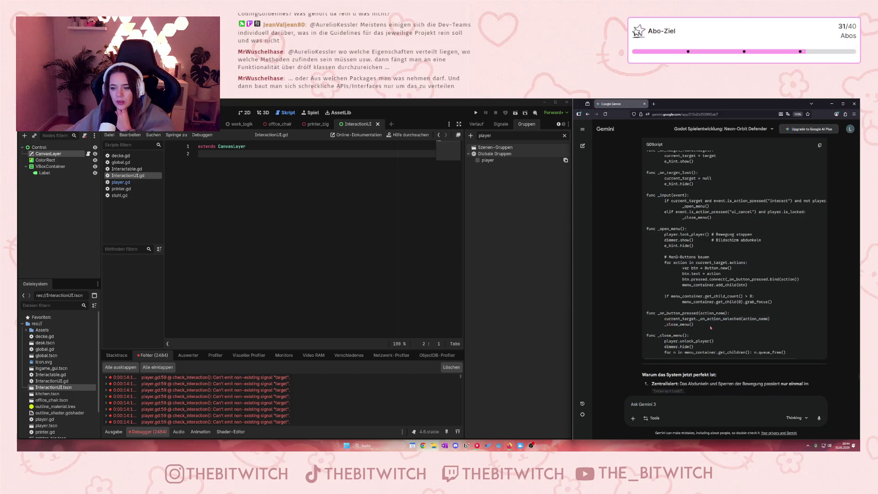
mouse_move(659, 341)
mouse_down()
mouse_move(649, 196)
mouse_move(777, 354)
mouse_up()
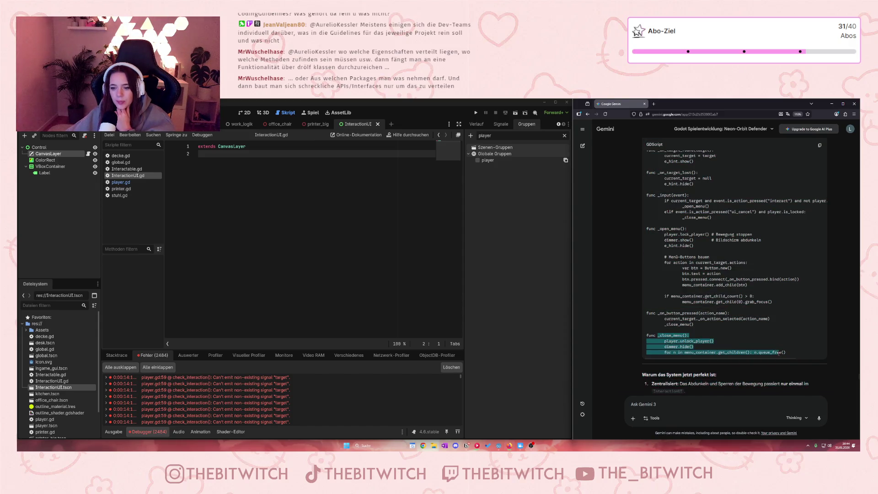
click(696, 318)
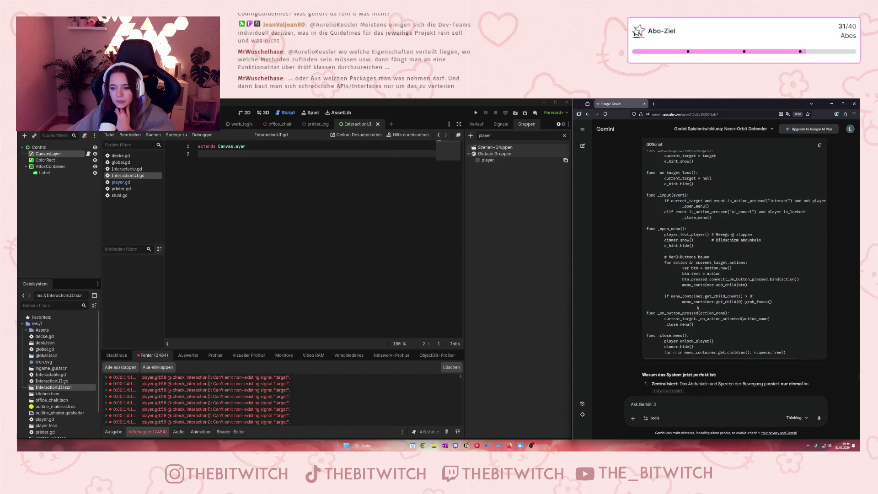
Re-read other parts of the suggested script, then switch back to the player scene.
scroll(697, 308, up, 3)
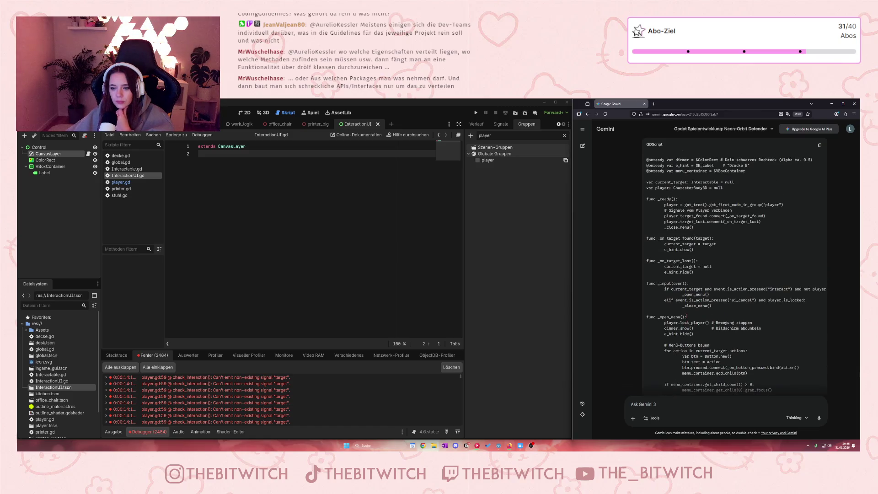
drag(673, 323, 761, 341)
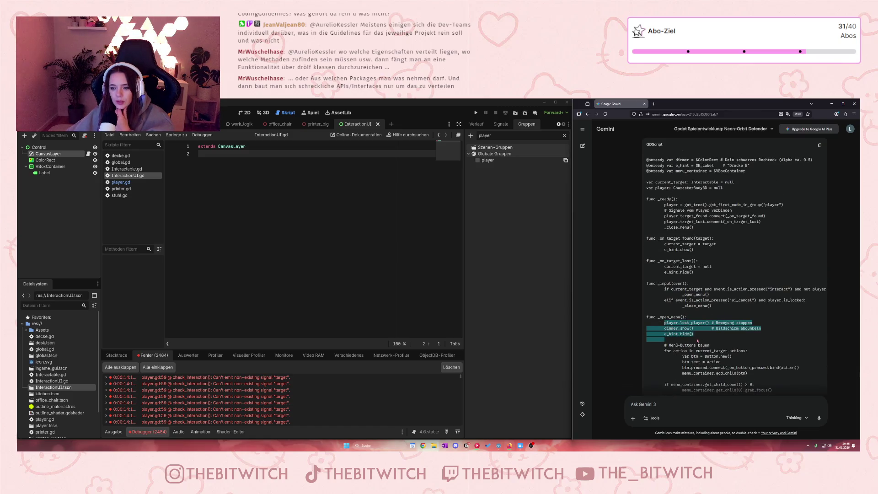
click(695, 328)
scroll(696, 327, down, 3)
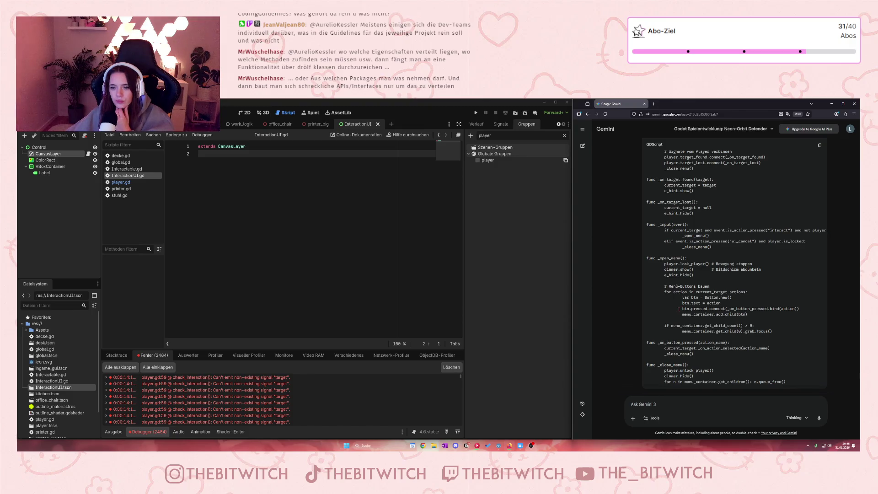
scroll(679, 309, up, 5)
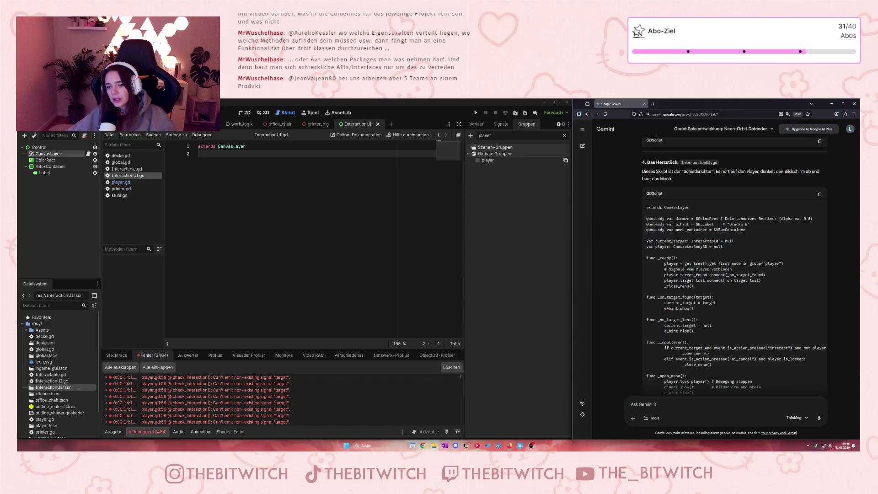
drag(715, 309, 700, 309)
click(699, 309)
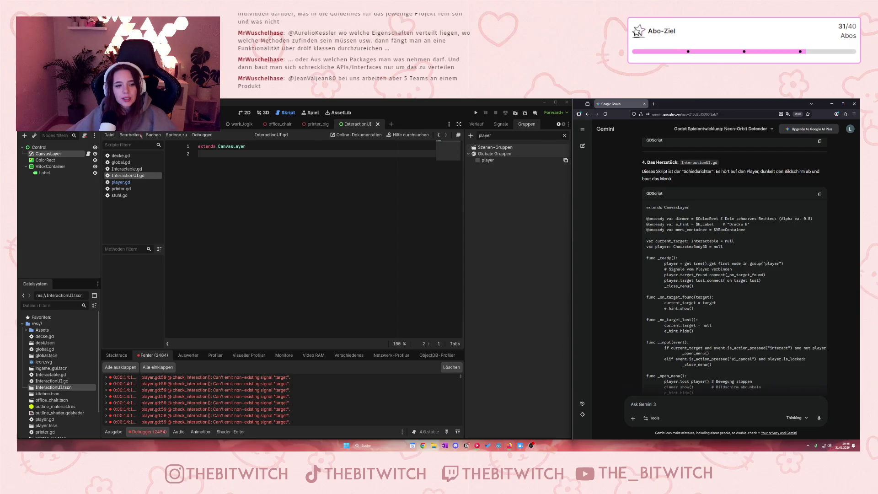
click(141, 123)
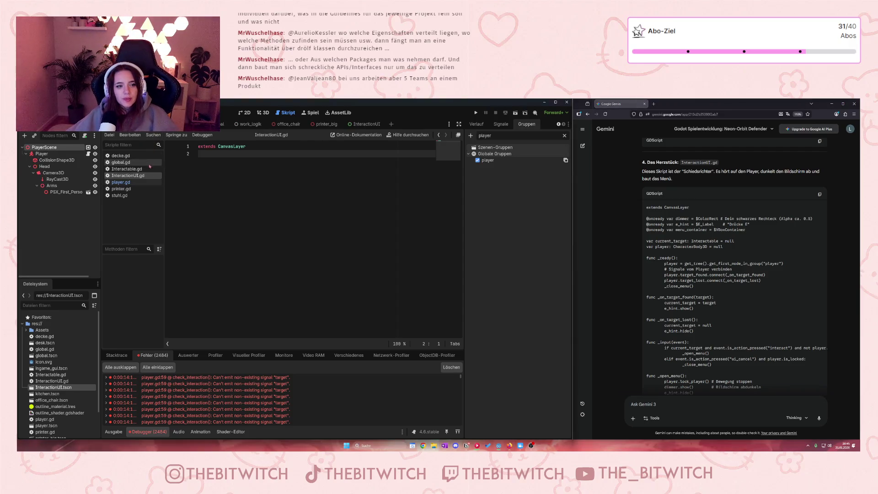
Open player.gd, scroll to lines 63–88 and place the cursor at the end of line 77.
click(120, 182)
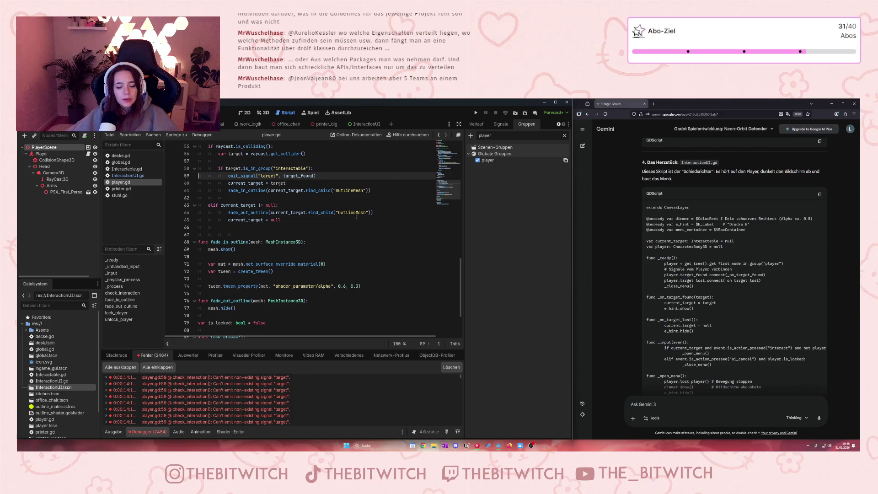
scroll(315, 222, down, 3)
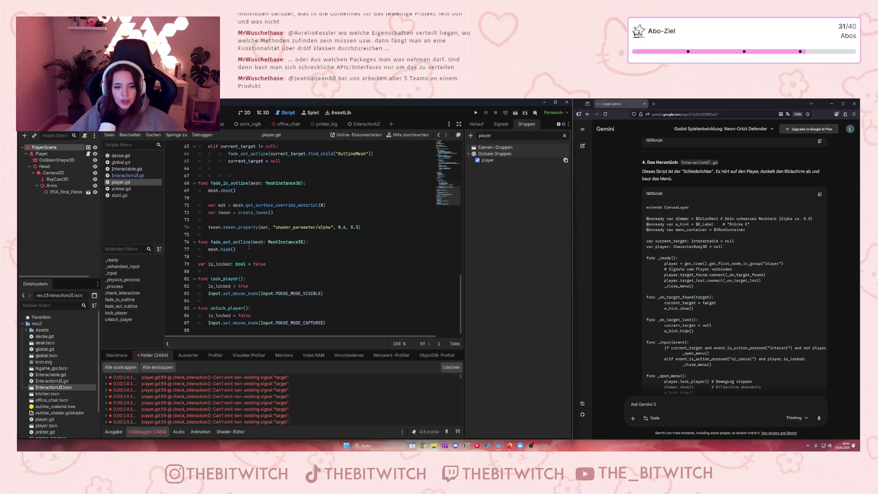
click(249, 248)
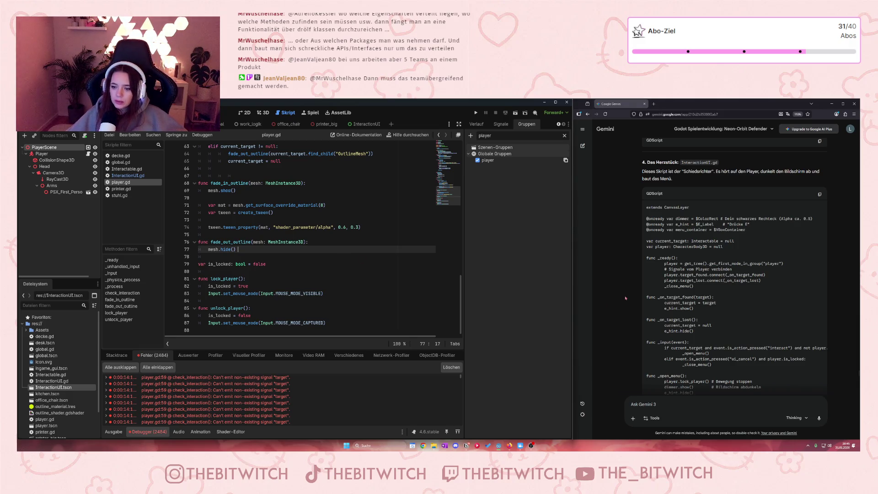
scroll(625, 298, down, 3)
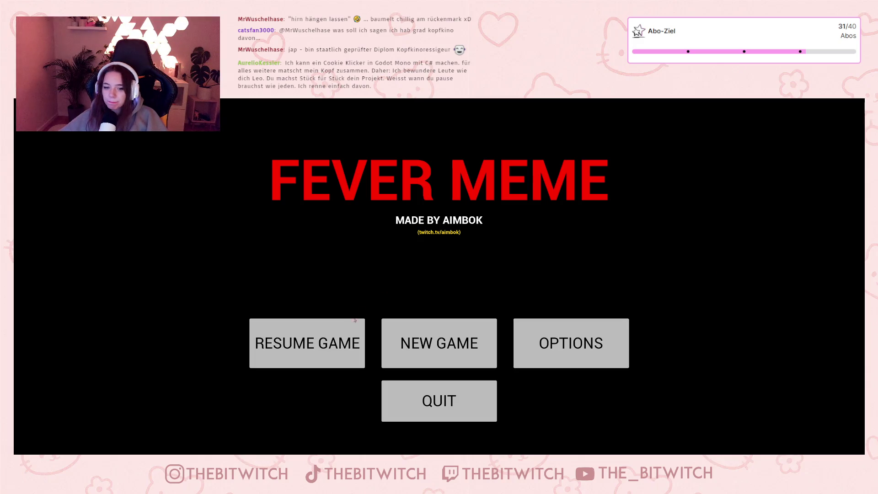
Resume the game and walk forward down the brick corridor, turning left at the corner.
click(352, 333)
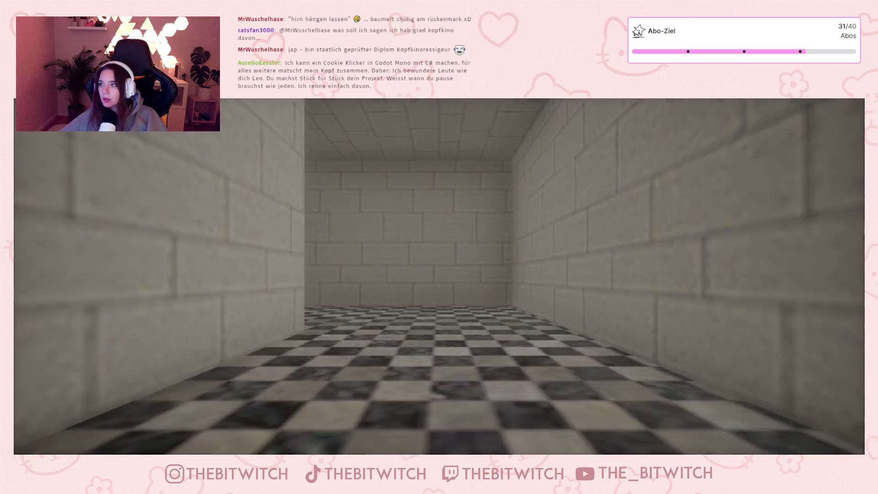
key(w)
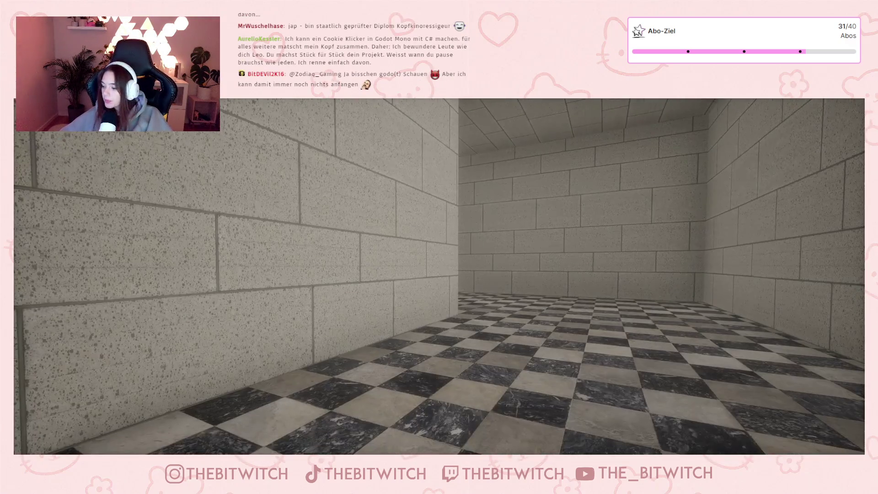
key(w)
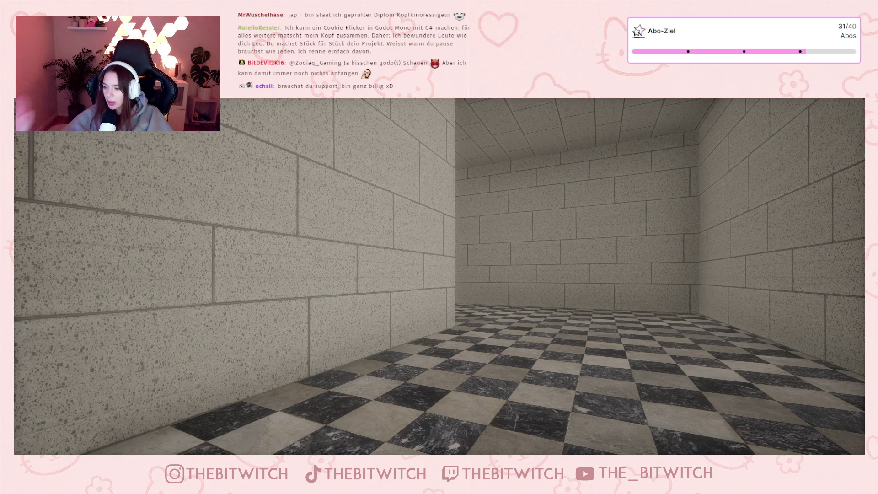
key(w)
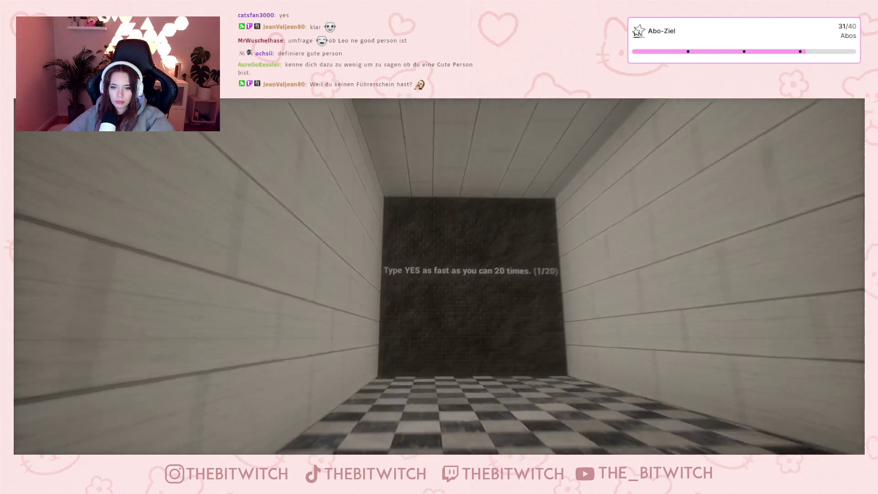
Type 'yes' over and over to push the wall's YES counter toward 20/20.
text(yes)
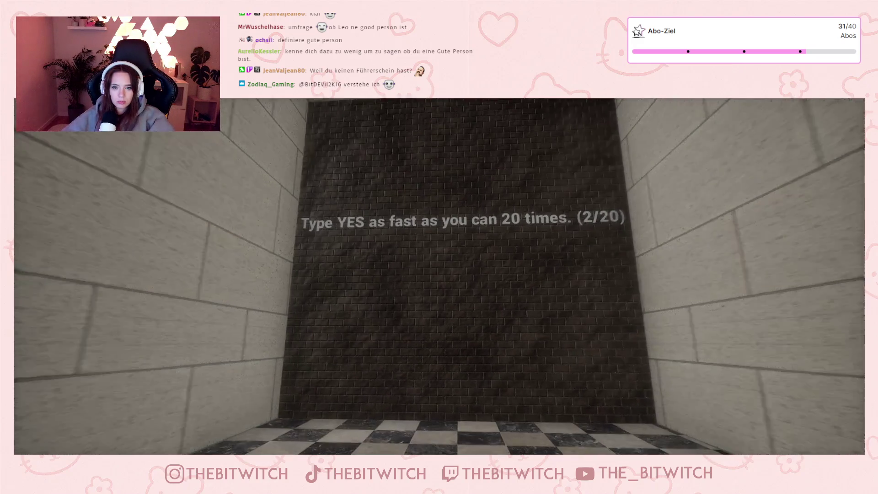
text(yes)
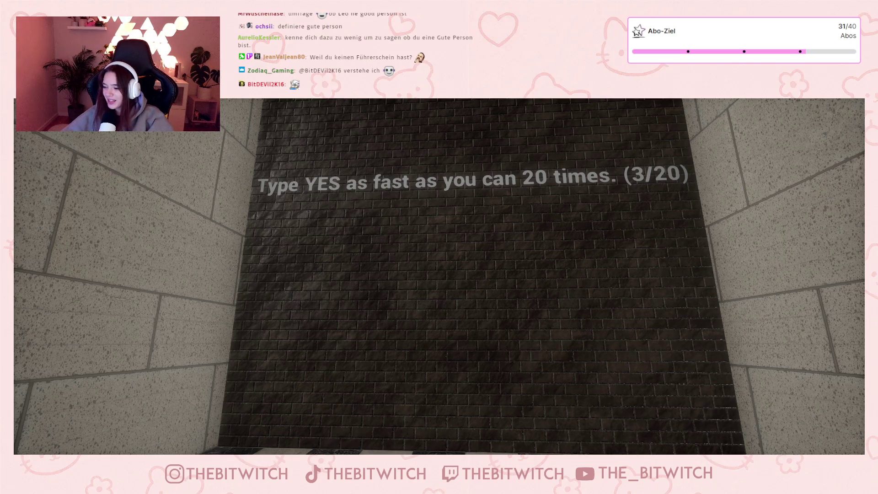
text(yesyesyesyesyesyes)
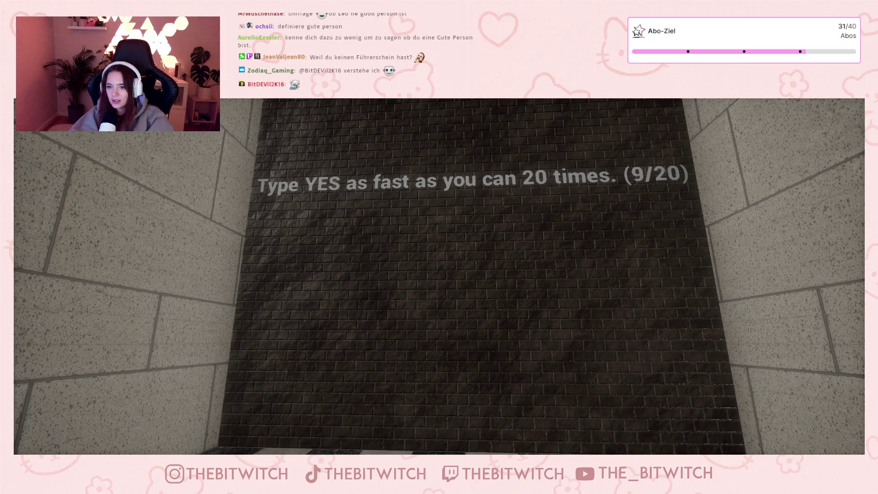
text(yes)
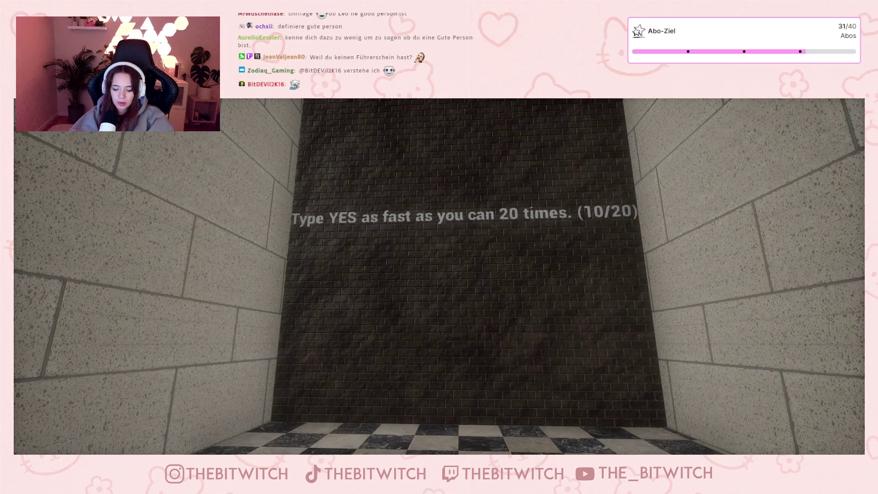
text(yesyesyes)
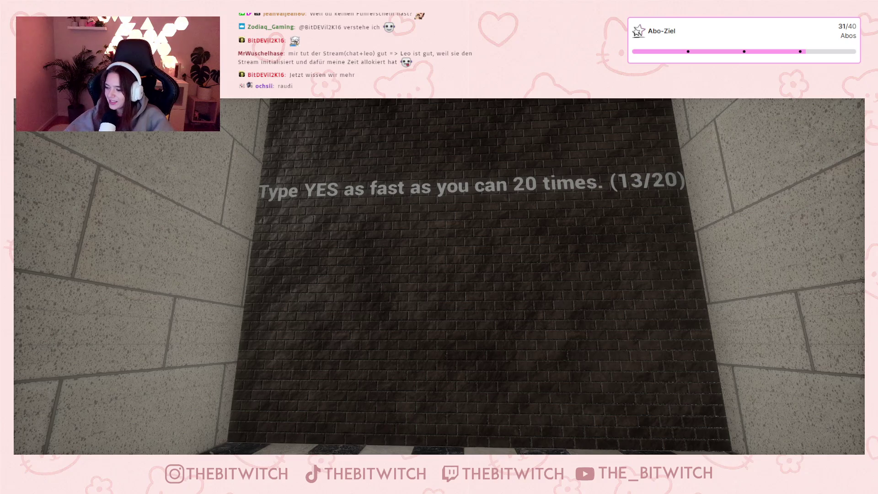
text(yesyesyes)
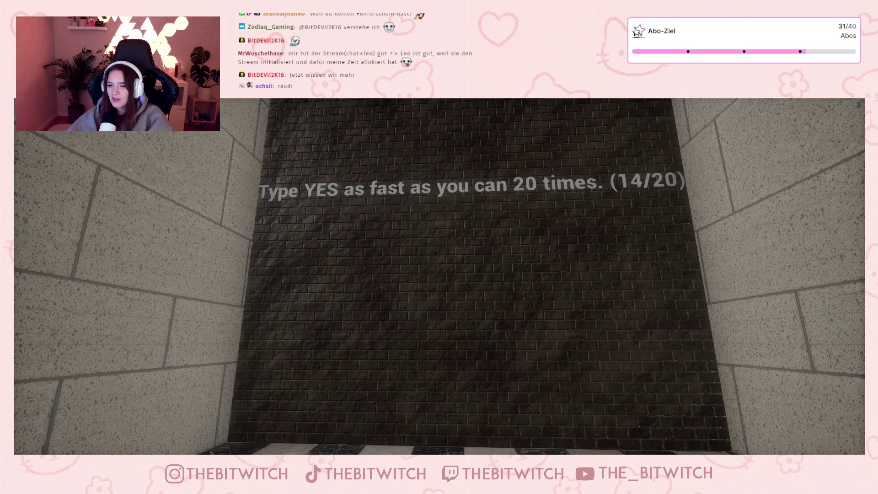
text(yesyesyes)
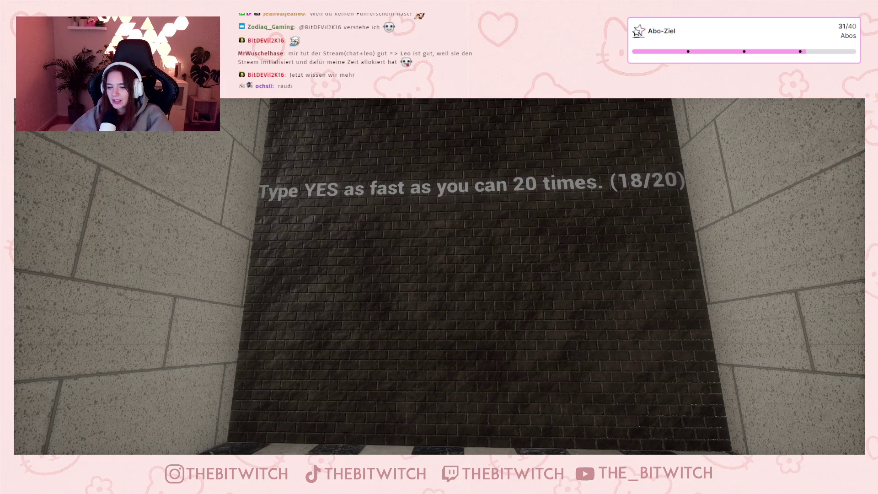
text(yes)
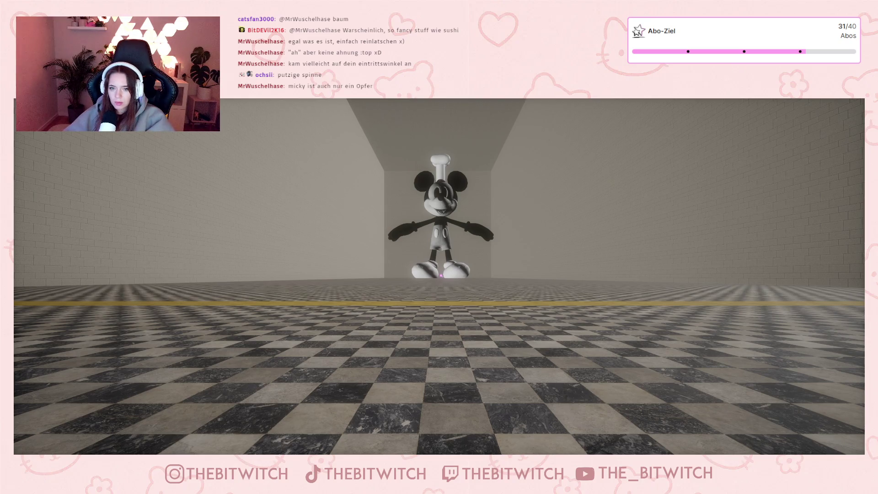
Pause, view the settings and save them unchanged, then resume the game.
key(Escape)
click(430, 277)
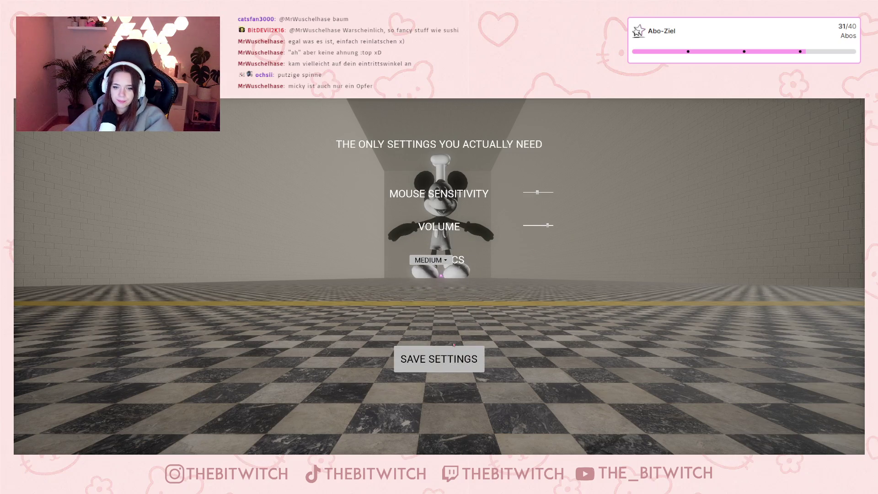
click(439, 370)
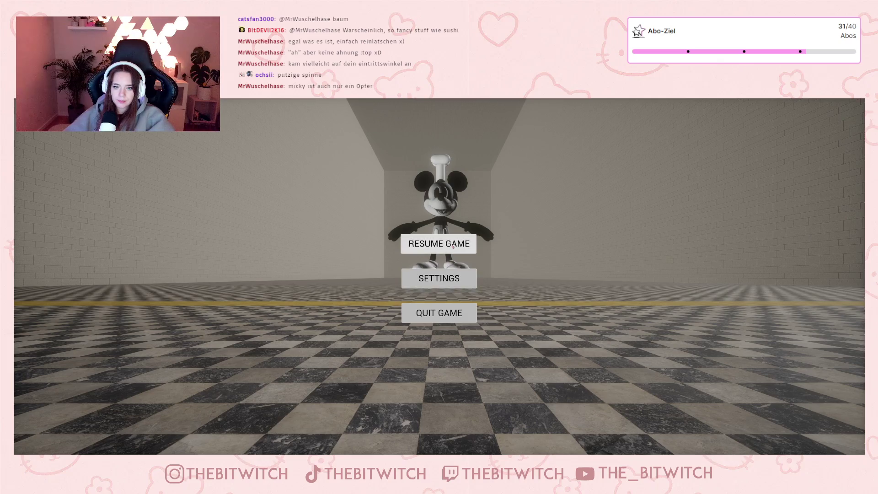
click(439, 237)
Walk up close to Mickey, back away, then head past him toward the back wall.
key(w)
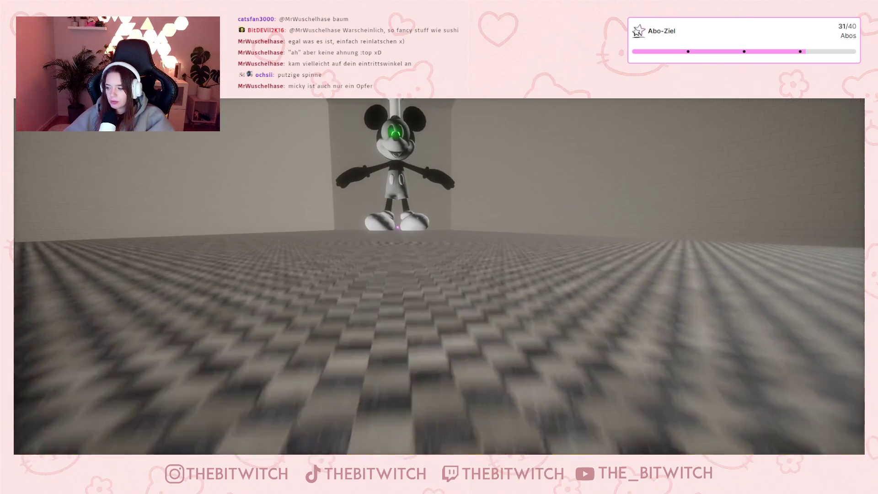
key(w)
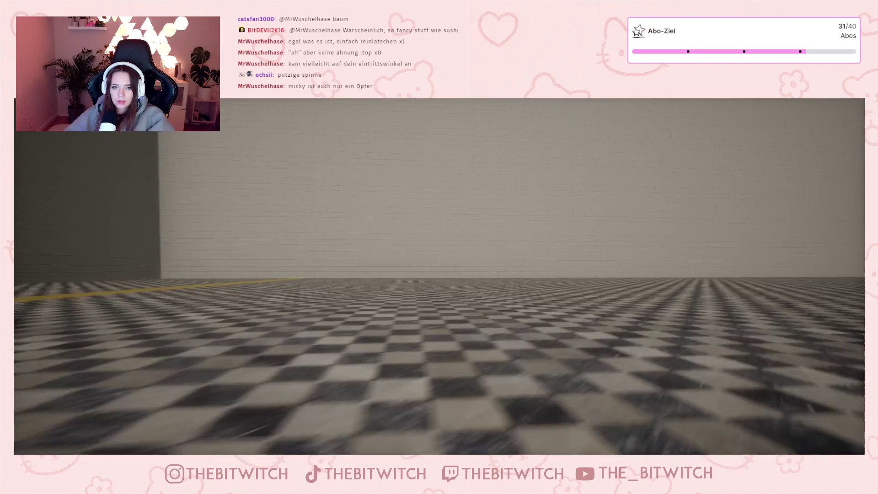
key(w)
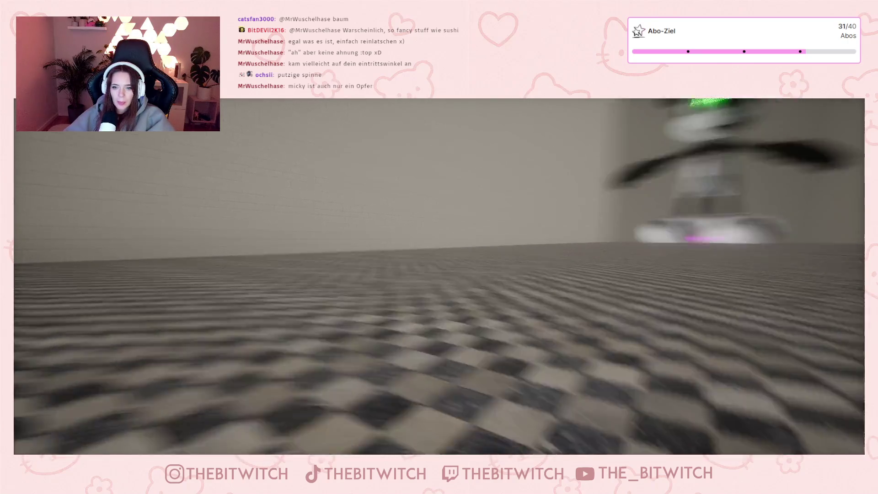
key(s)
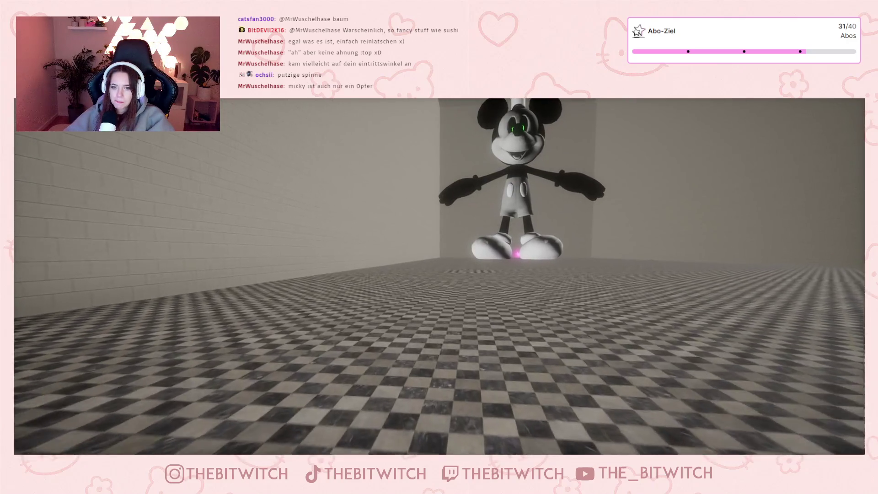
key(w)
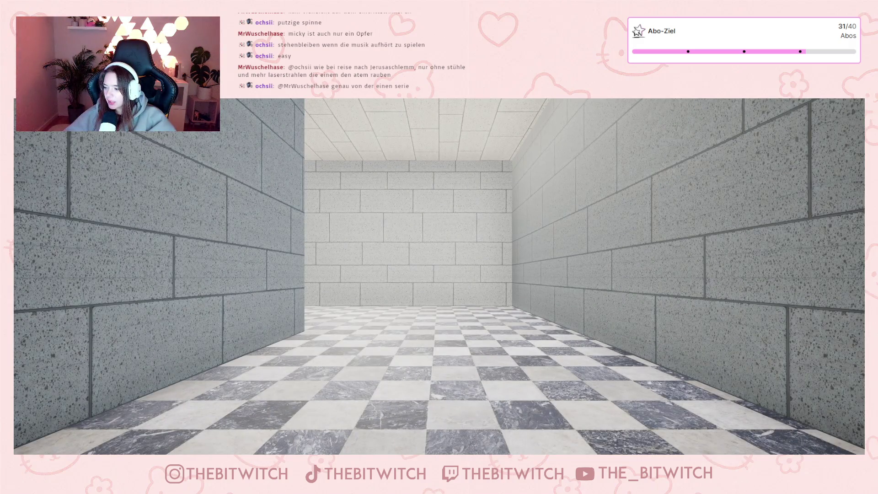
Walk down the long tiled corridor into the room and up to the potted bamboo plant.
key(w)
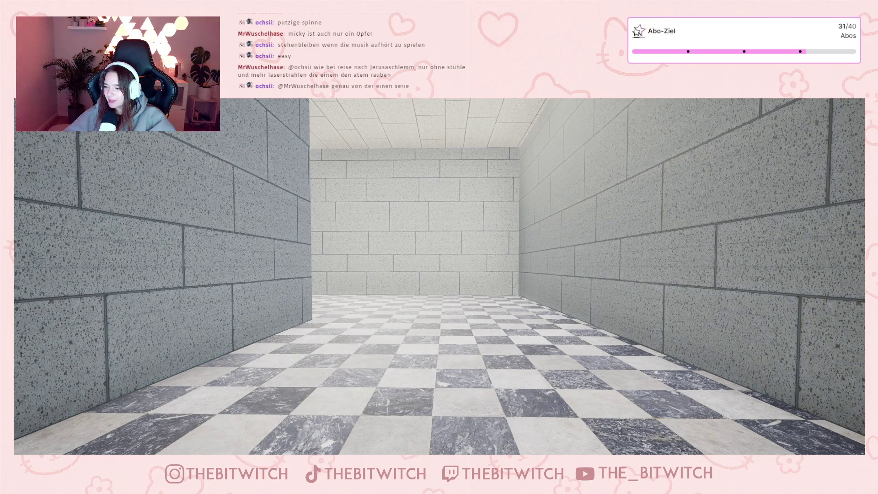
key(w)
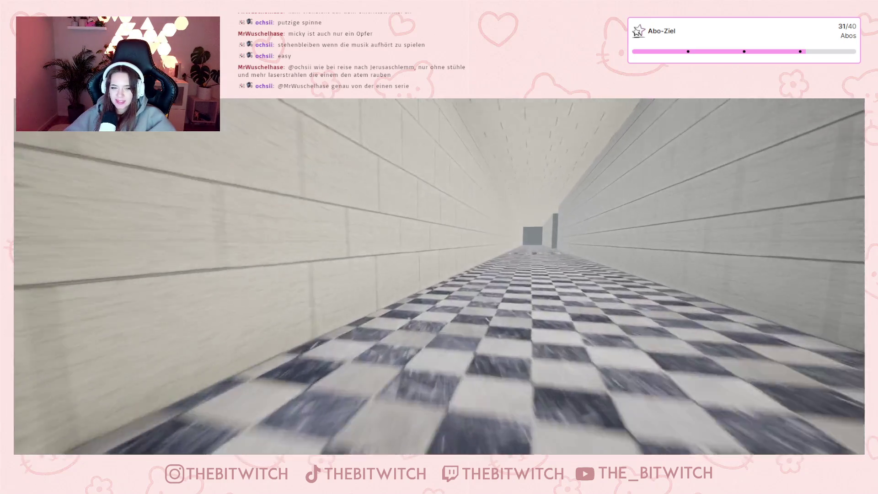
key(w)
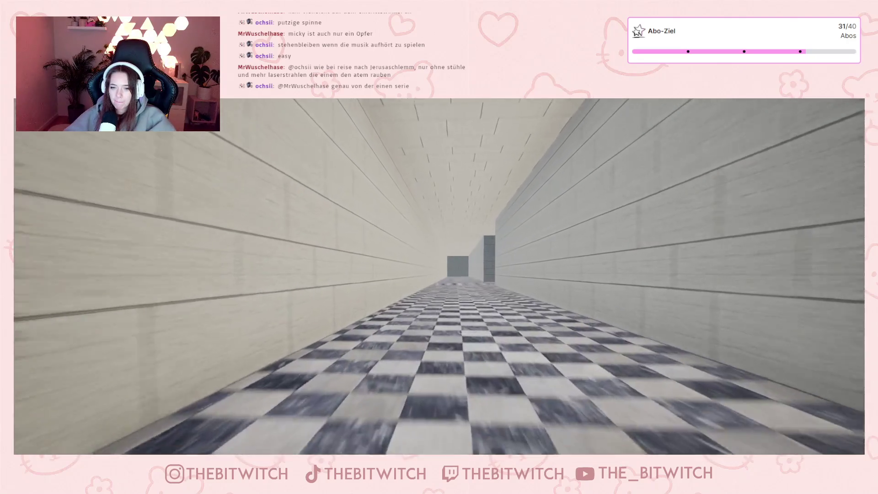
key(w)
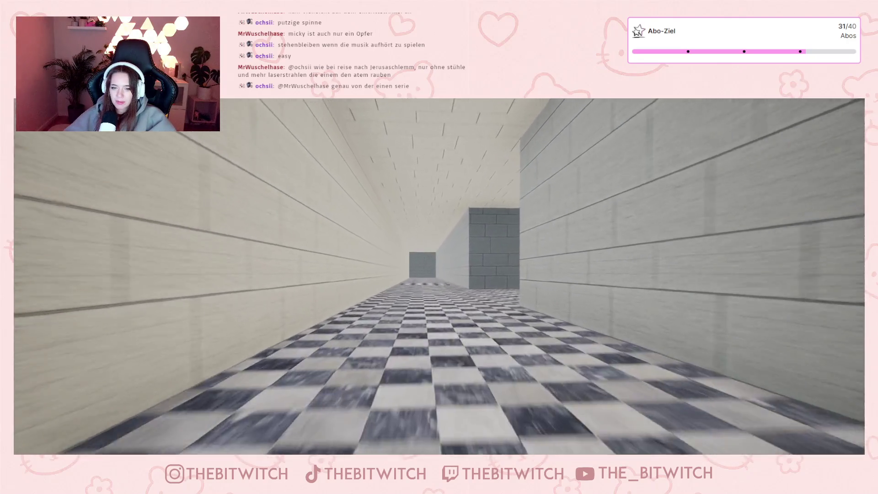
key(w)
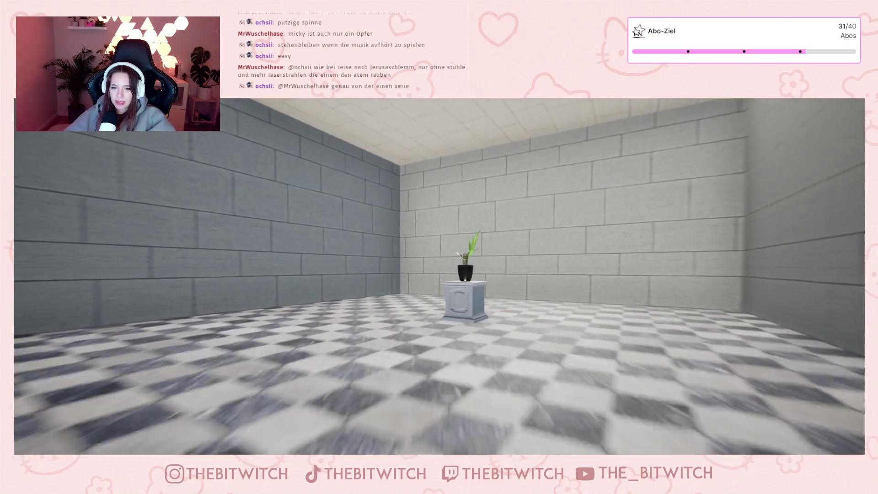
key(w)
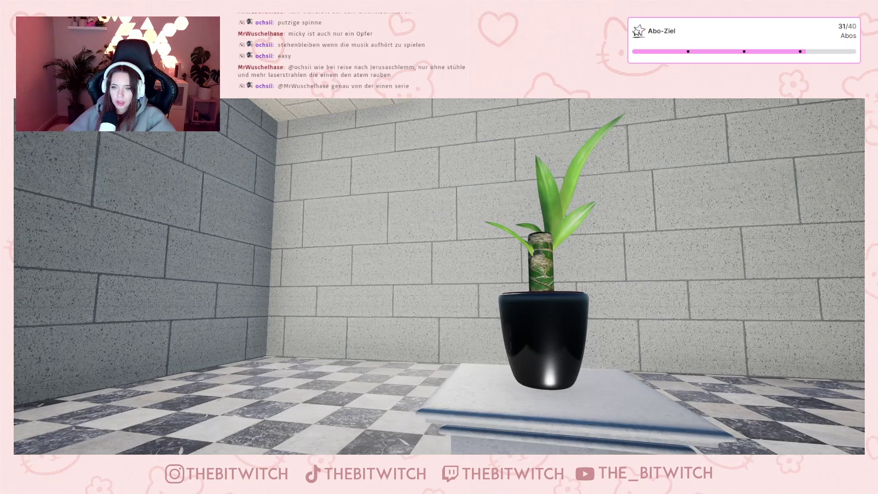
Back off and circle the bamboo plant to count its leaves, then head for the quiz wall.
key(s)
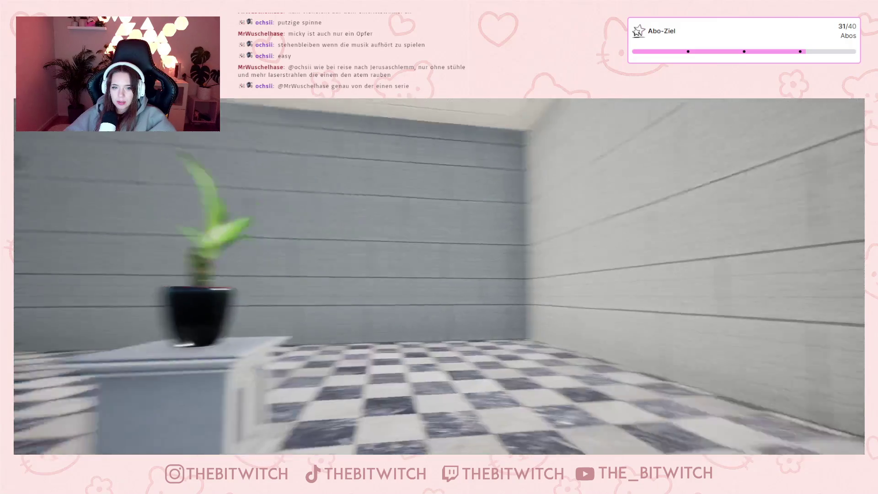
key(s)
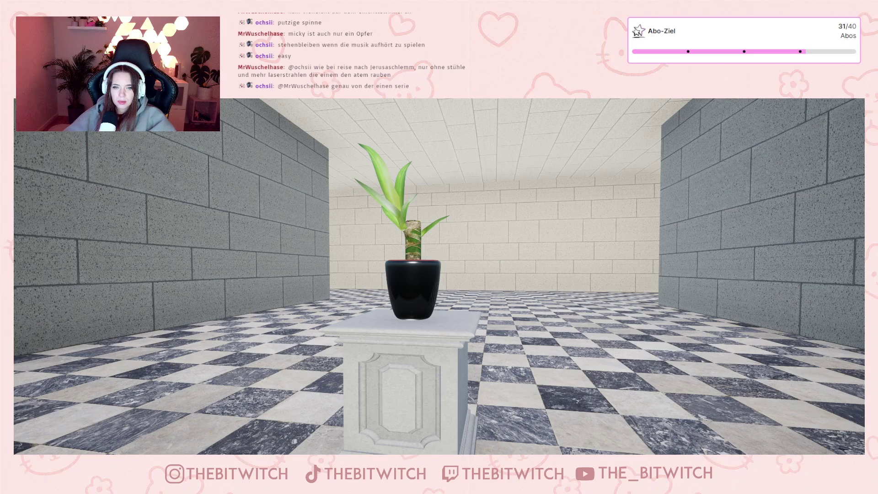
key(a)
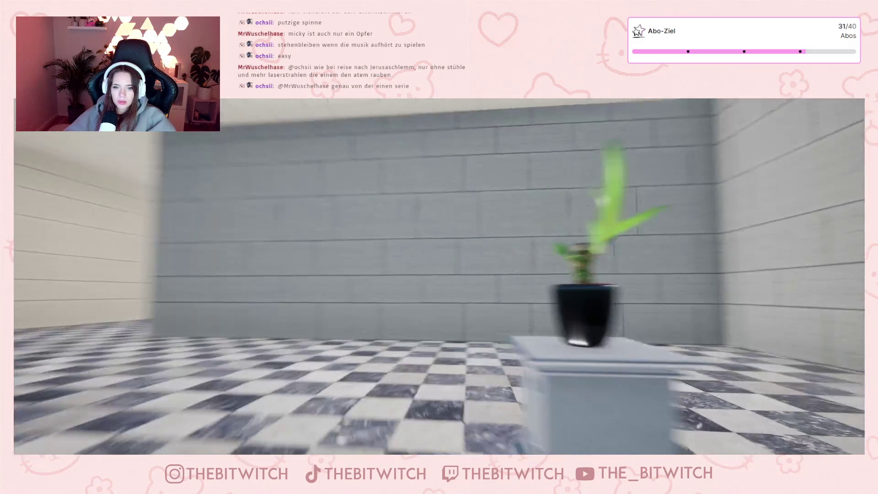
key(w)
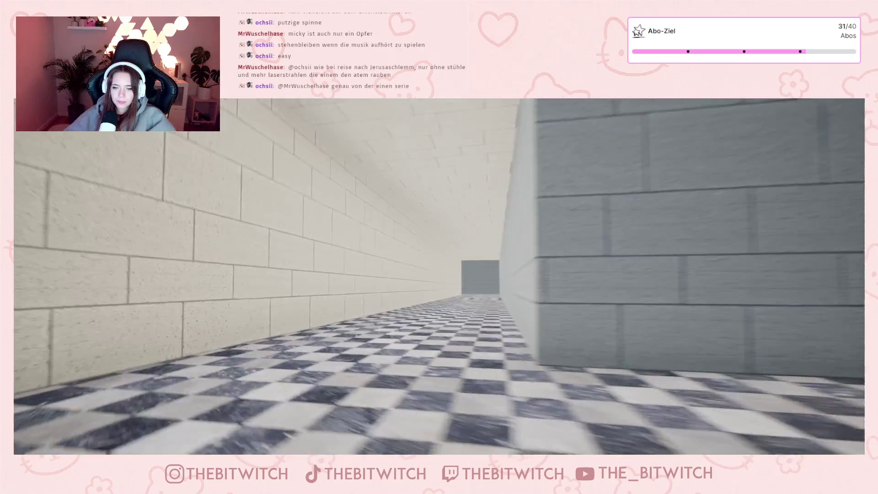
key(w)
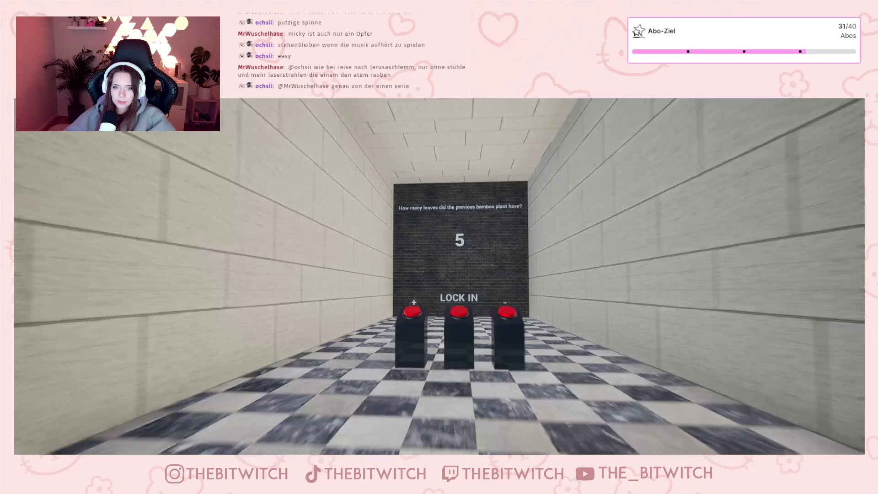
Raise the quiz wall's leaf-count answer from 5 to 6, lock it in, then walk on after respawning.
key(w)
key(a)
key(d)
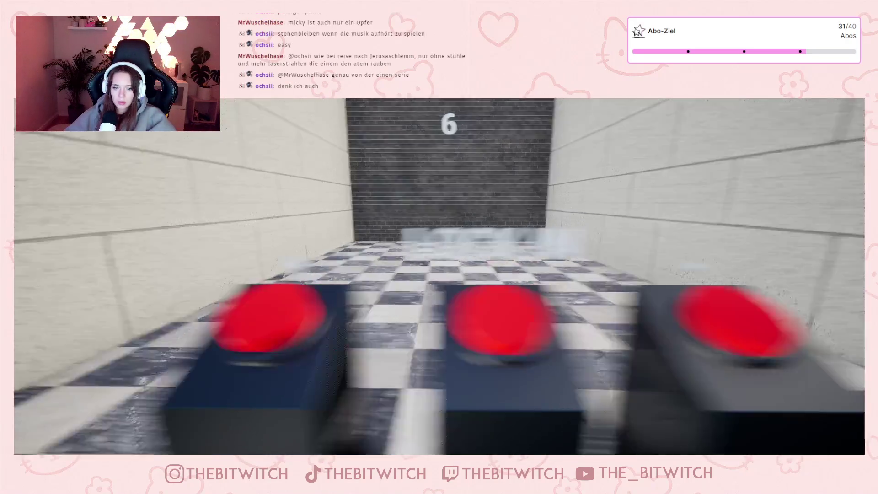
key(s)
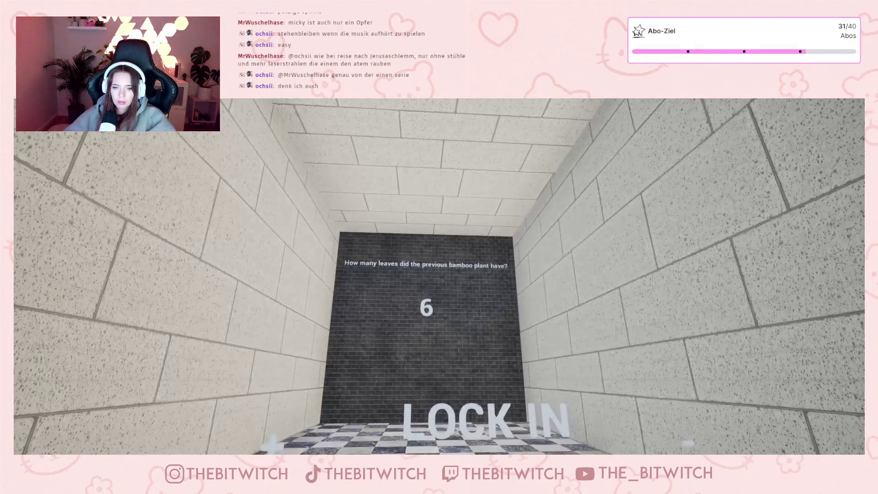
key(s)
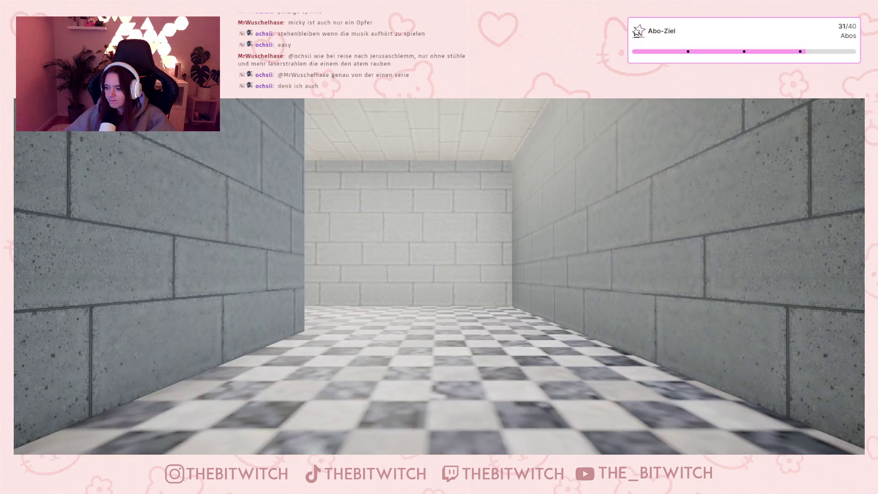
key(w)
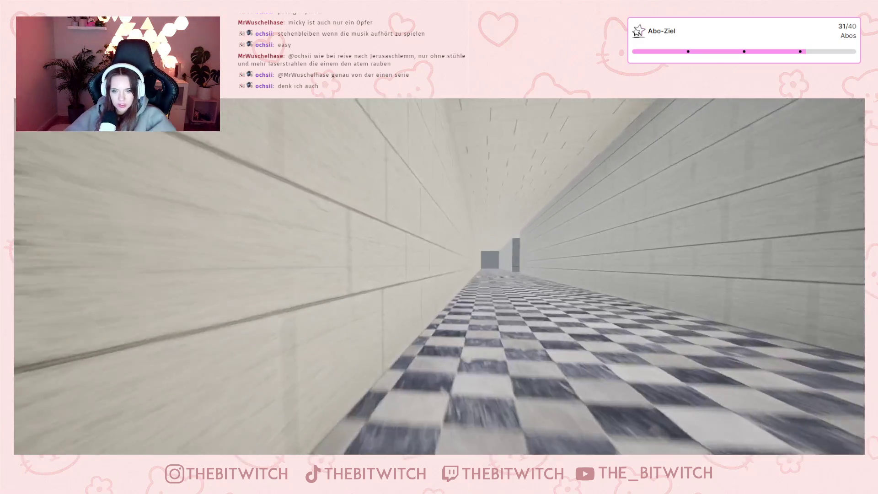
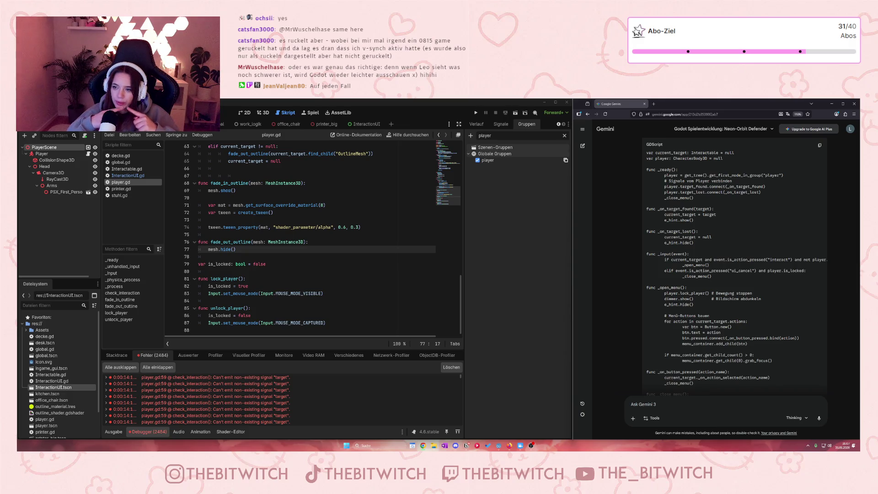
Open the InteractionUI scene and look over its node tree.
scroll(832, 331, down, 3)
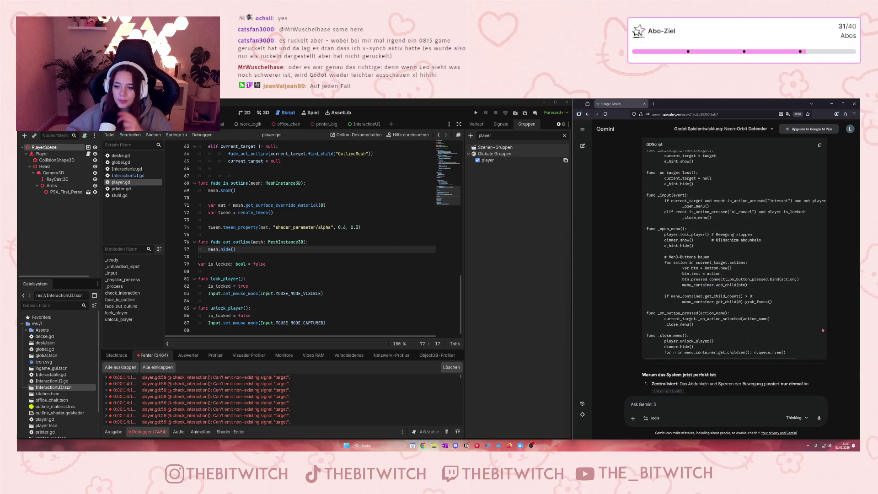
scroll(820, 322, up, 10)
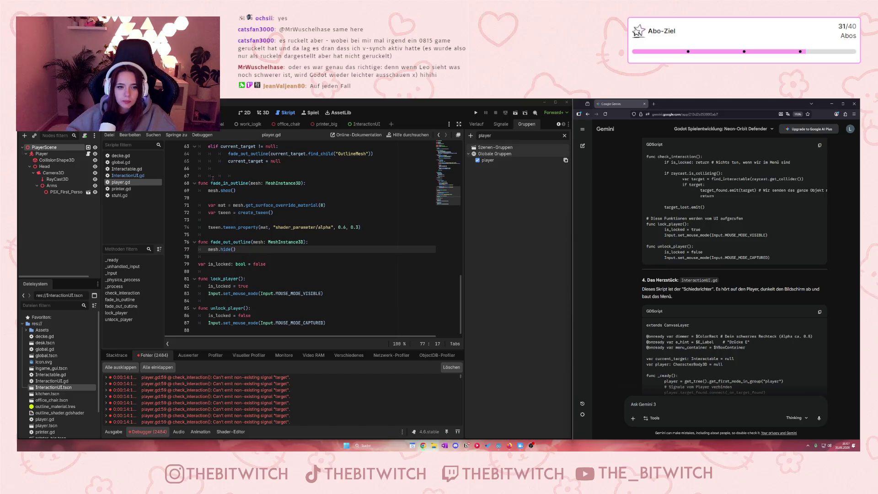
scroll(245, 272, up, 3)
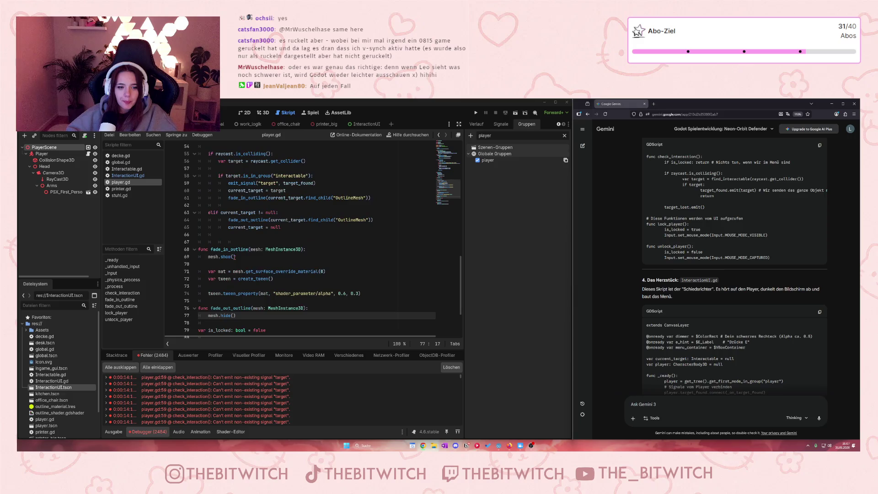
scroll(208, 293, down, 3)
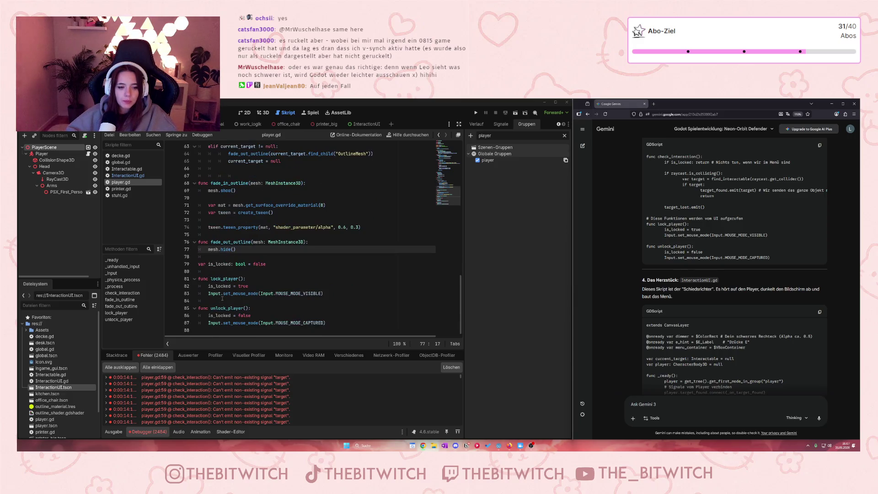
scroll(233, 299, up, 2)
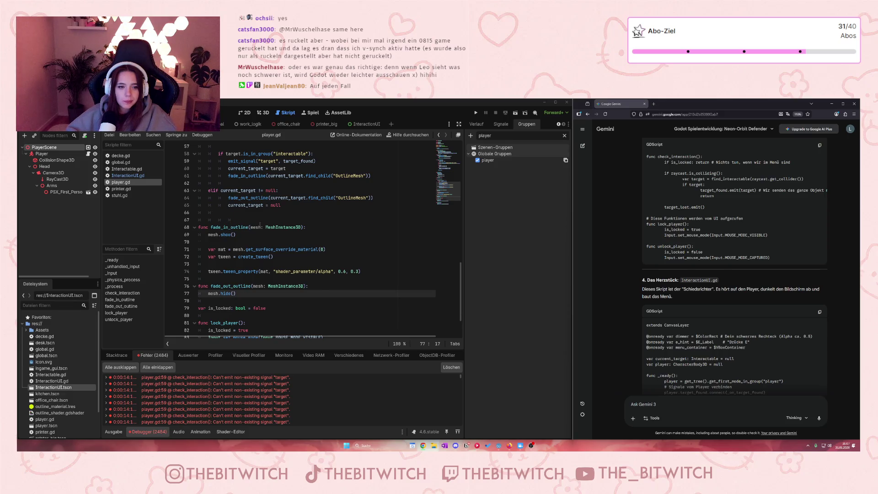
scroll(259, 224, up, 1)
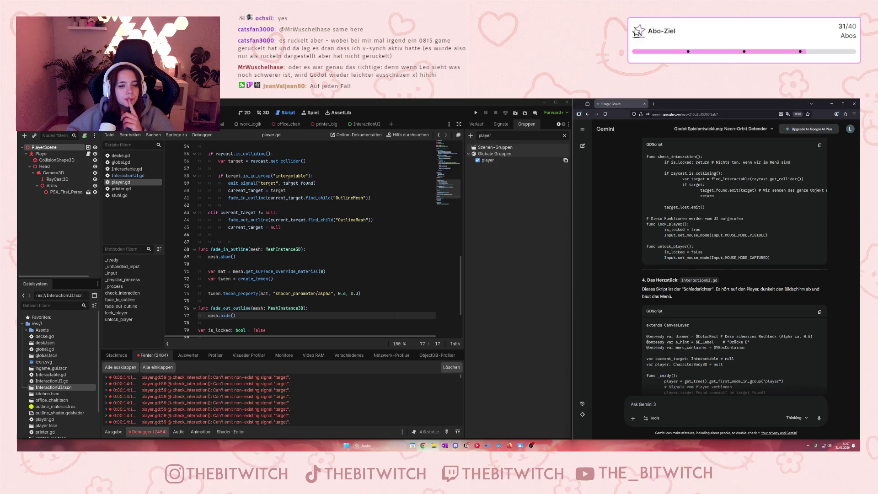
scroll(288, 236, down, 2)
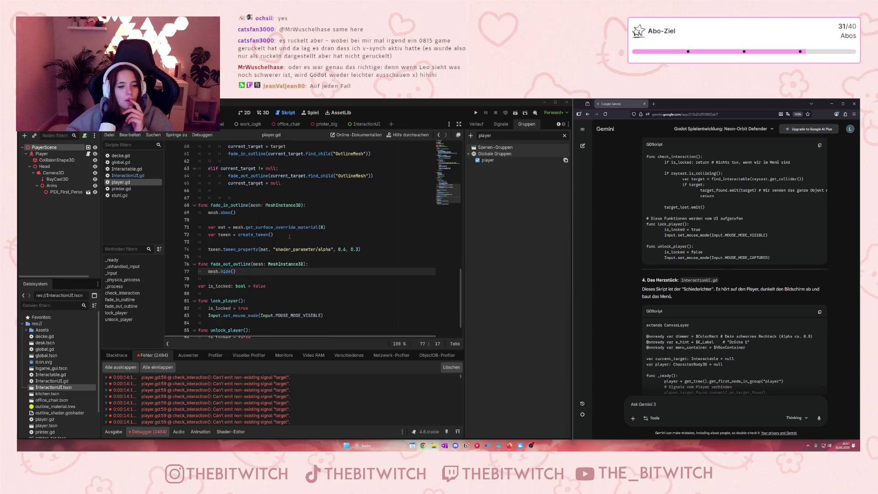
scroll(289, 237, down, 1)
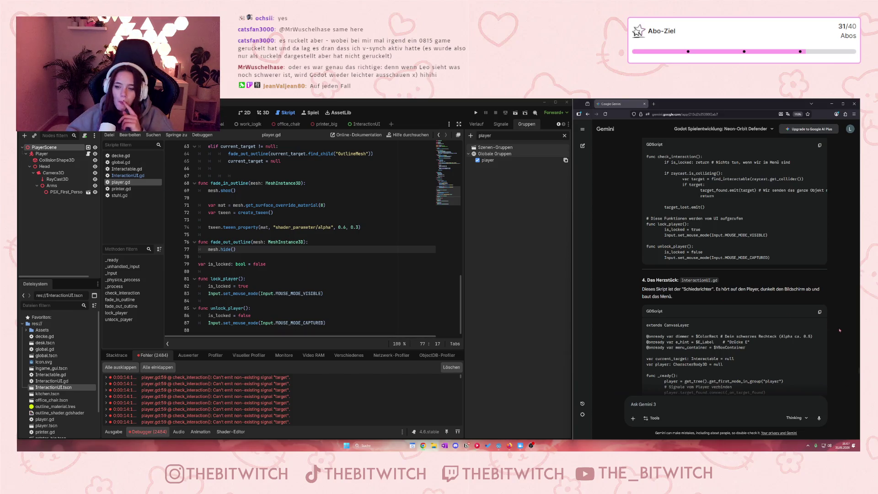
scroll(780, 312, up, 2)
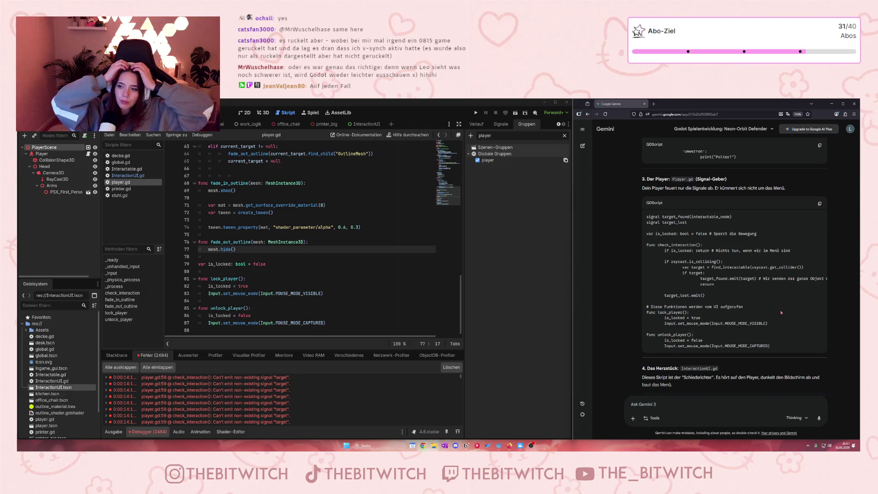
scroll(689, 290, down, 5)
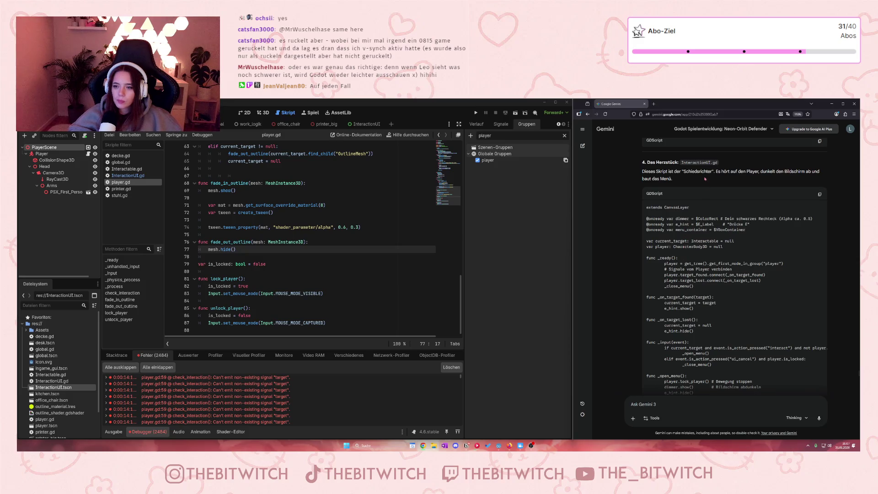
scroll(664, 223, down, 2)
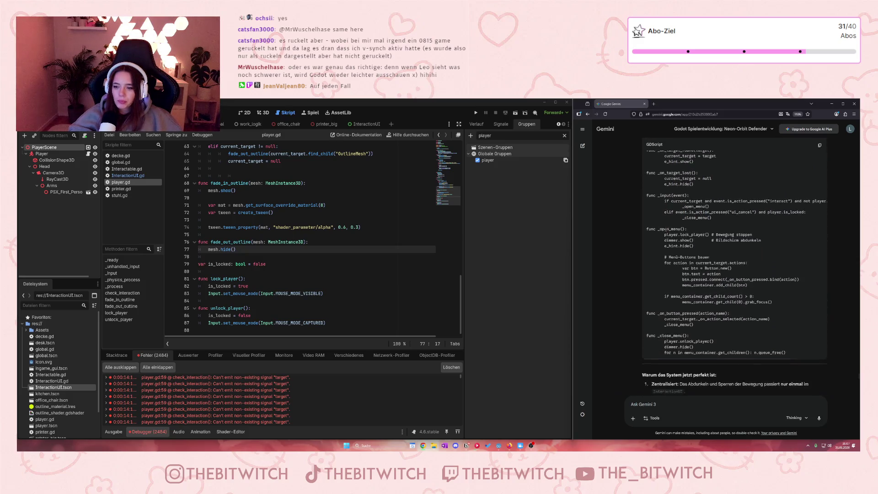
scroll(665, 231, up, 2)
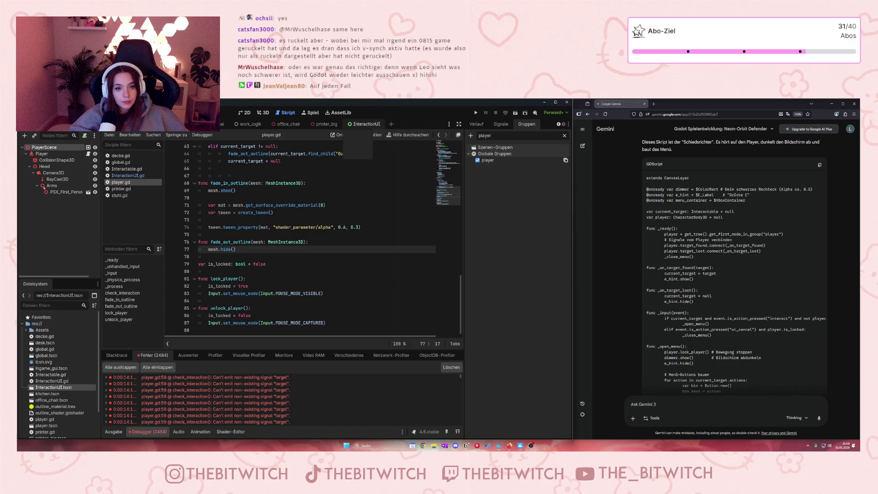
click(364, 124)
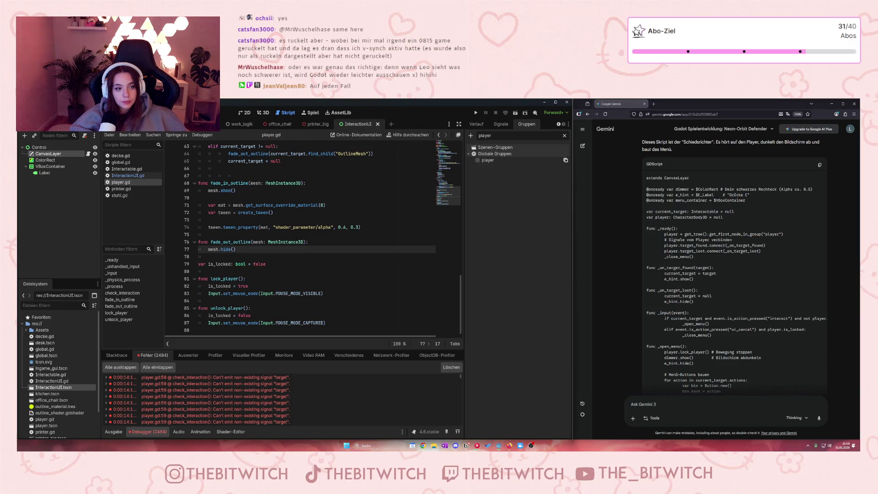
click(43, 174)
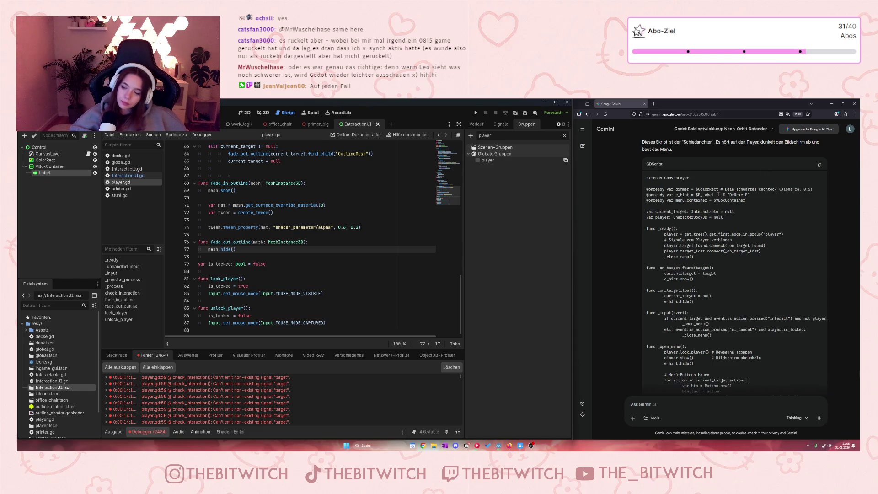
click(784, 224)
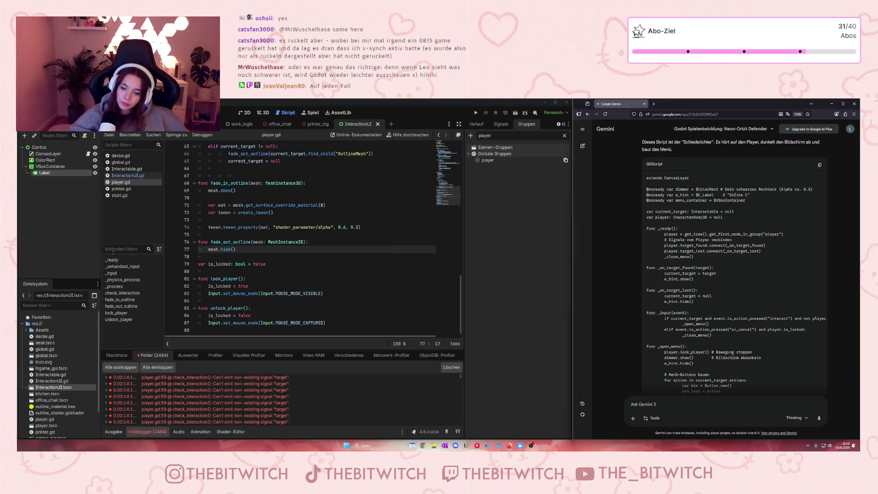
click(48, 175)
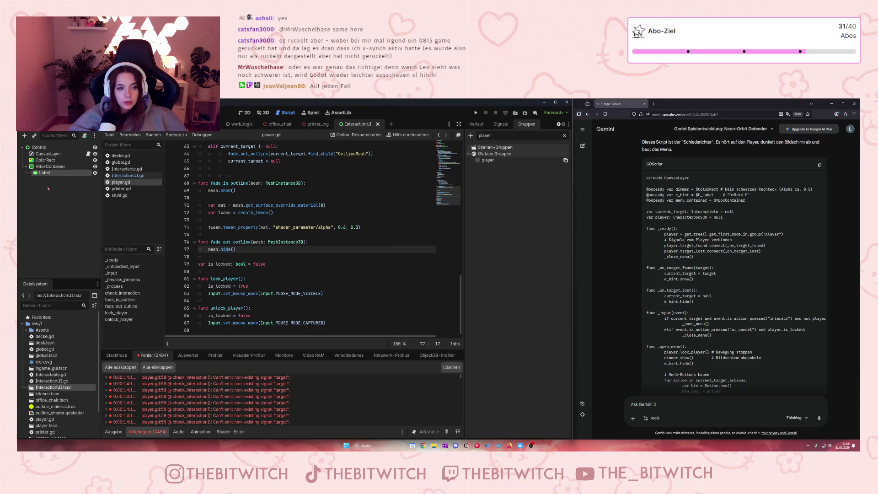
Add a Label child under Control, move it above CanvasLayer, and show the 2D view.
click(40, 148)
right_click(39, 149)
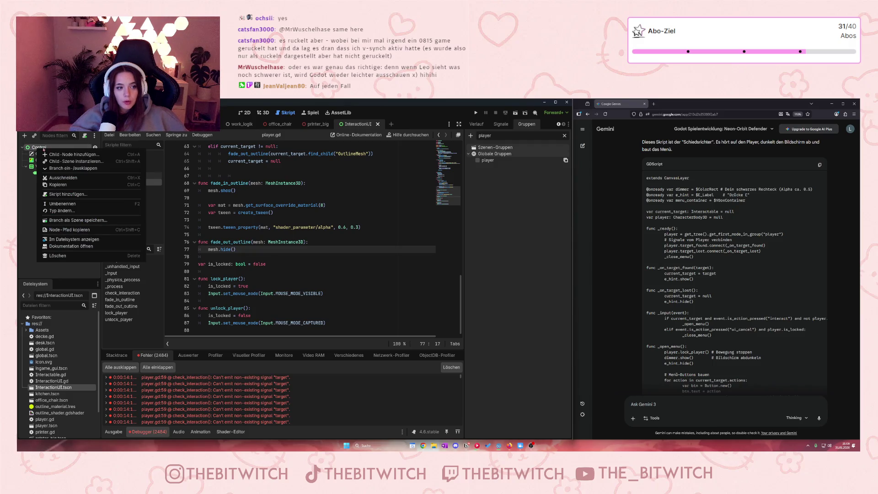
click(61, 155)
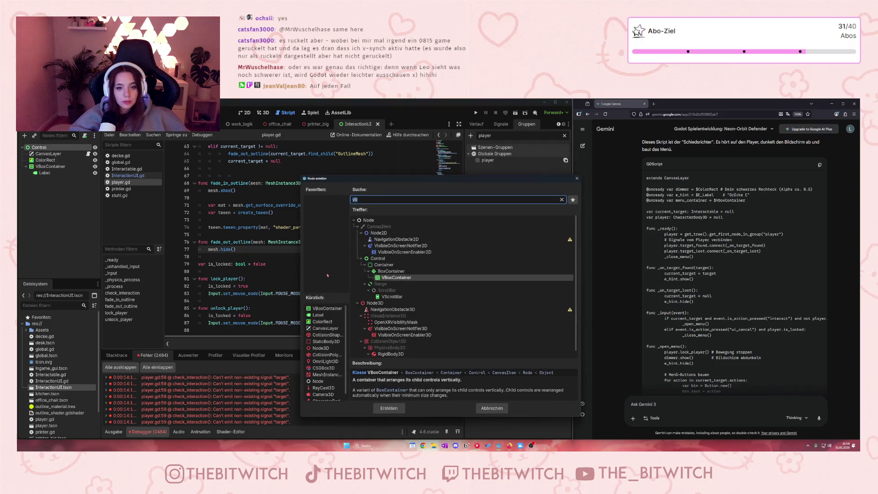
text(lab)
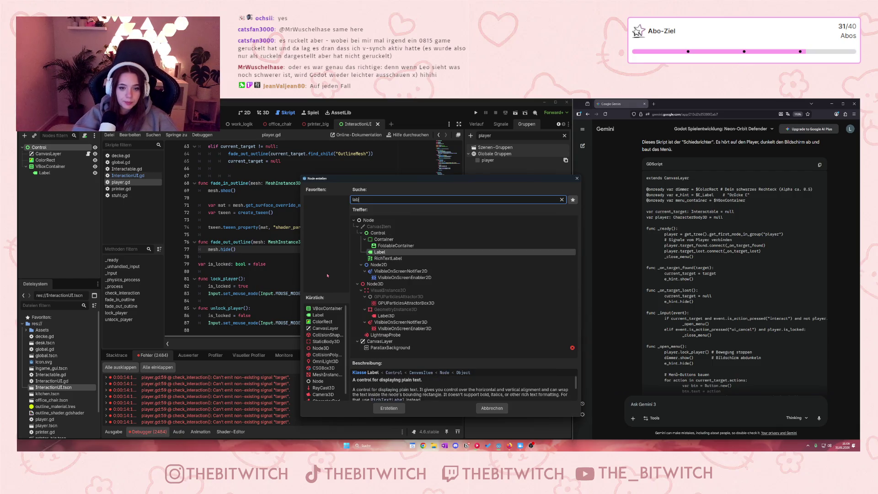
click(402, 411)
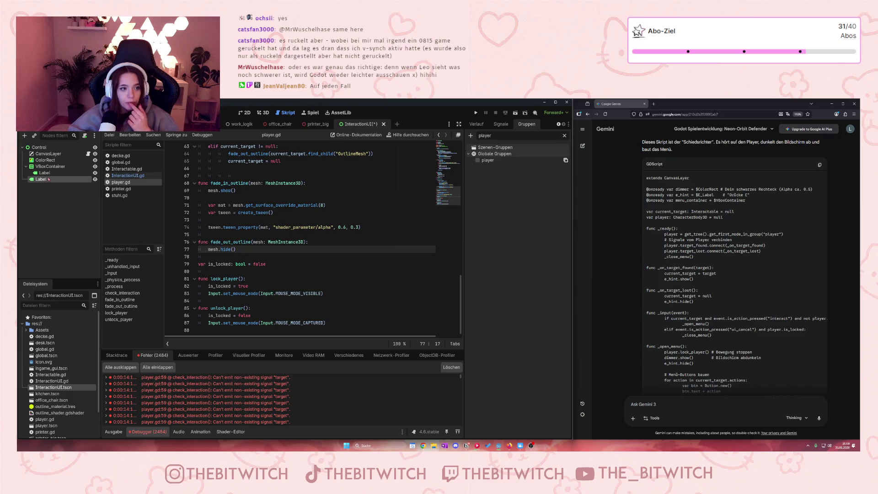
drag(45, 184, 44, 156)
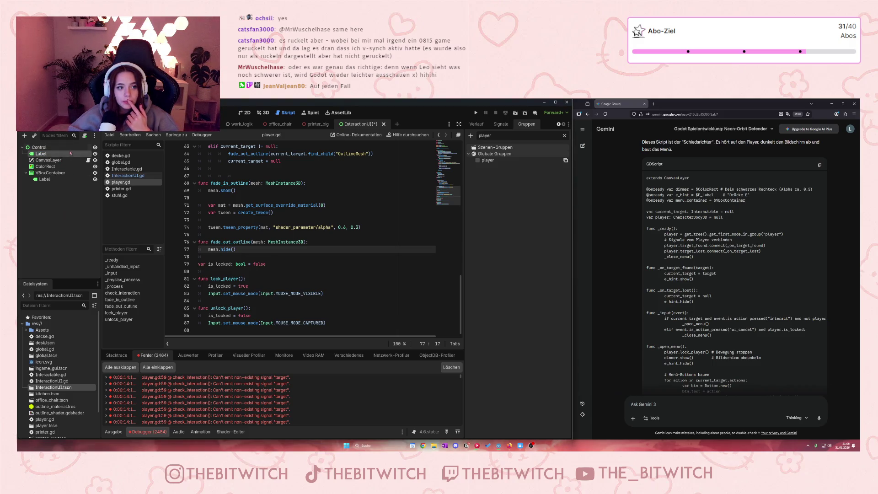
click(252, 113)
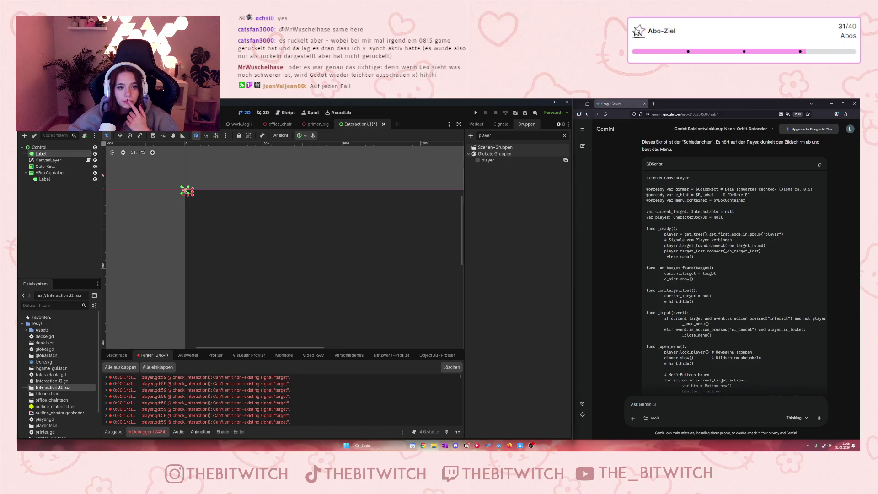
Set the new Label's Text to 'ESC: Beenden'.
click(476, 124)
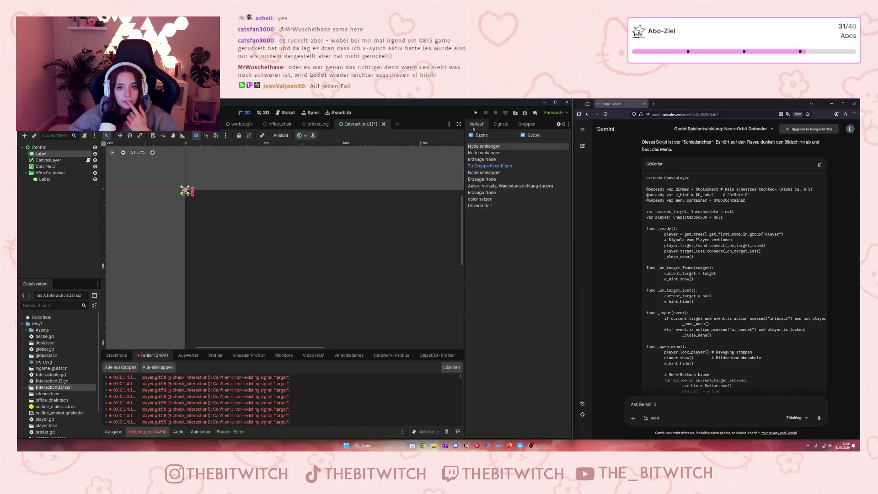
click(559, 124)
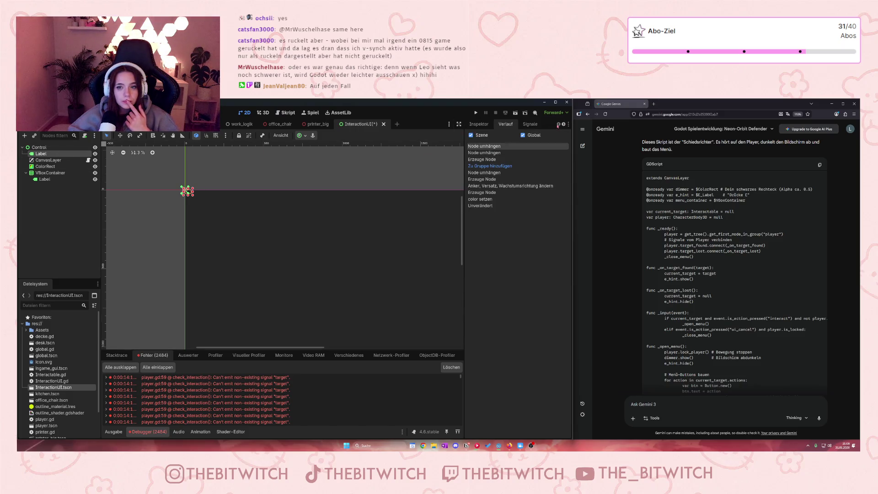
click(479, 123)
click(488, 191)
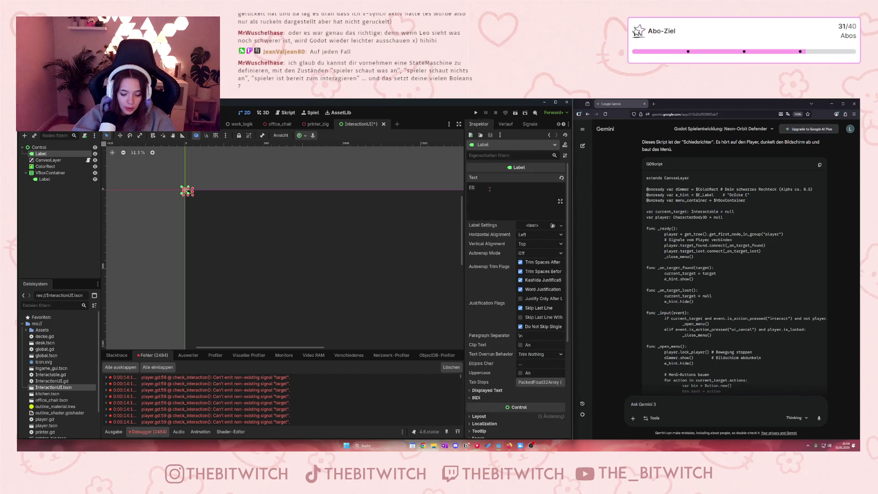
text(Beendet)
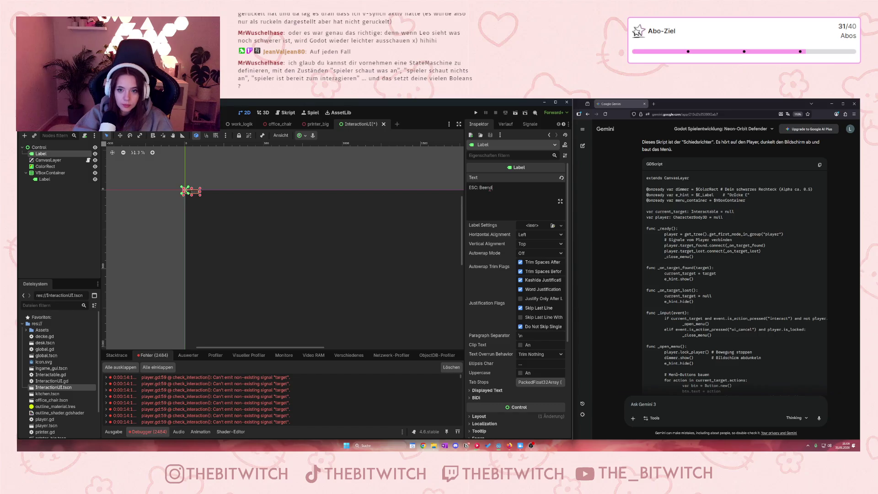
key(BackSpace)
text(n)
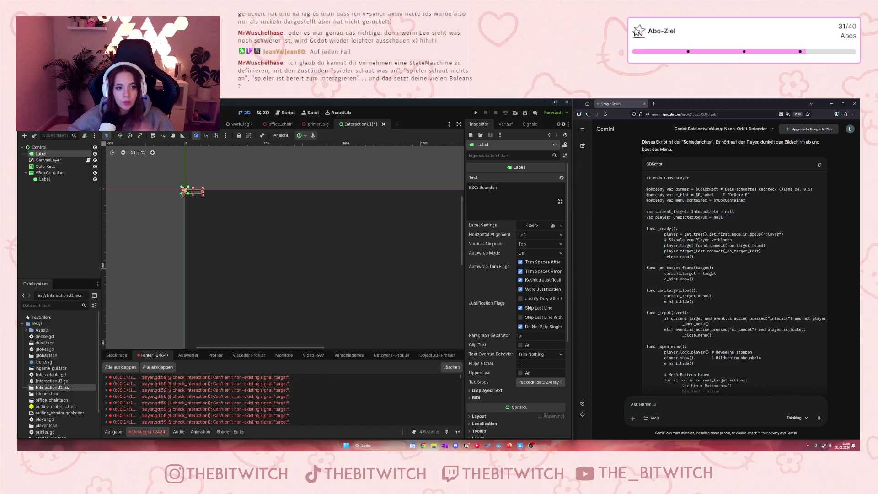
click(181, 202)
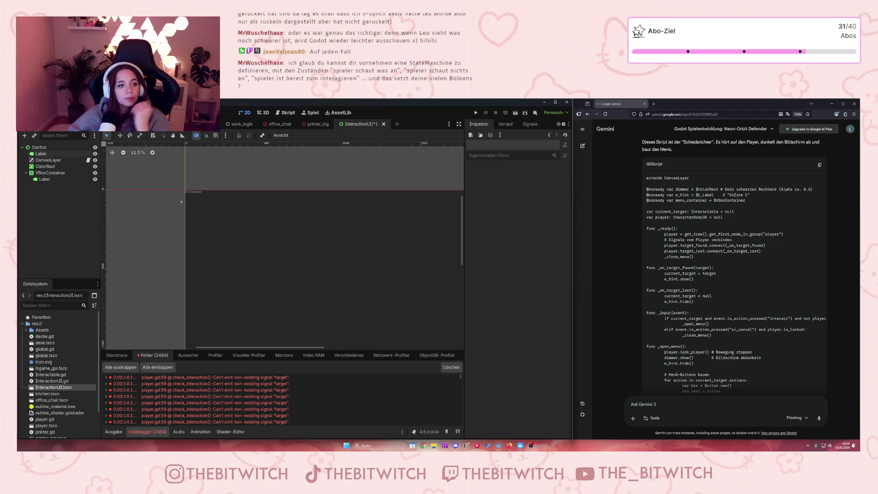
Rename the Label node to EscLabel.
click(38, 154)
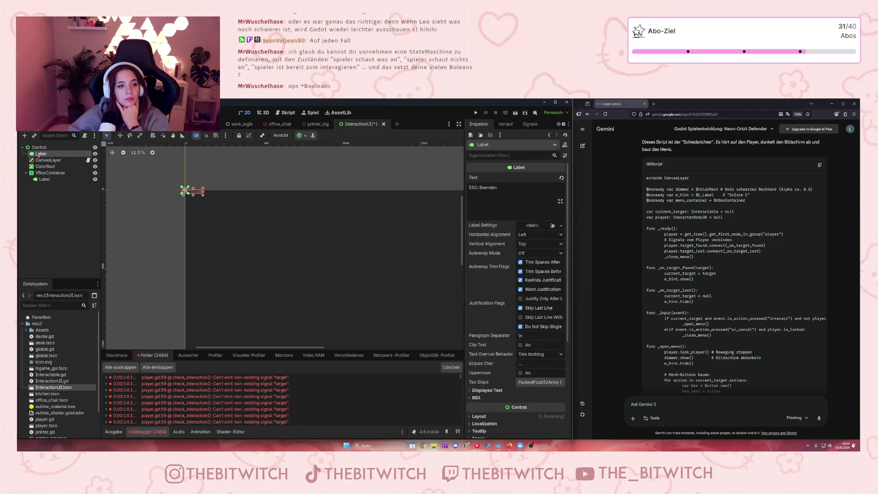
double_click(37, 155)
click(37, 154)
text(Esc)
key(Return)
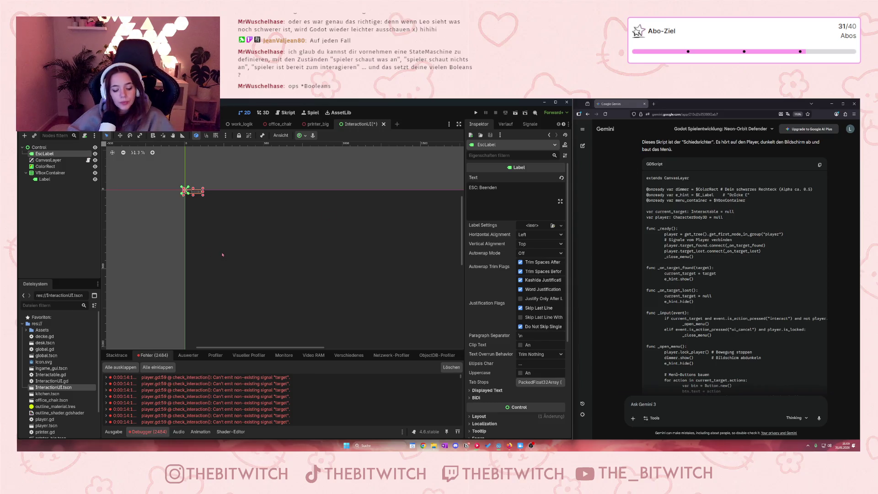
Save the InteractionUI scene with Ctrl+S and switch to PlayerScene.
key(ctrl+s)
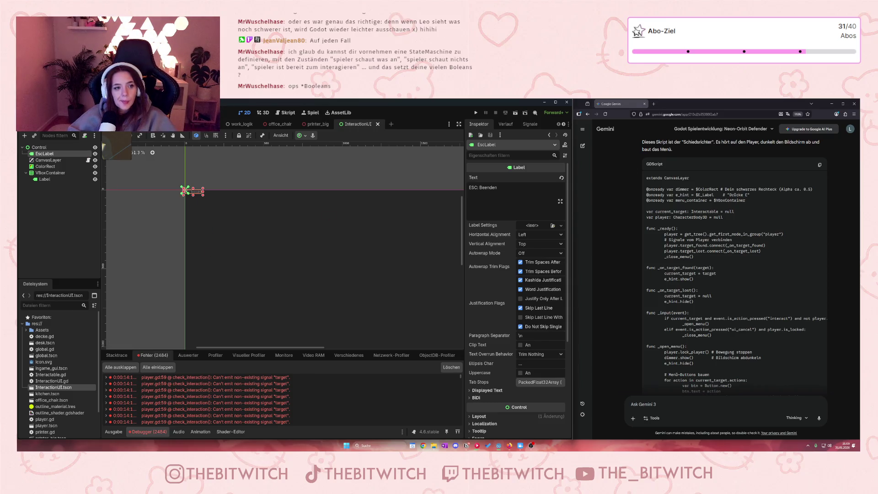
click(206, 124)
key(ctrl+Tab)
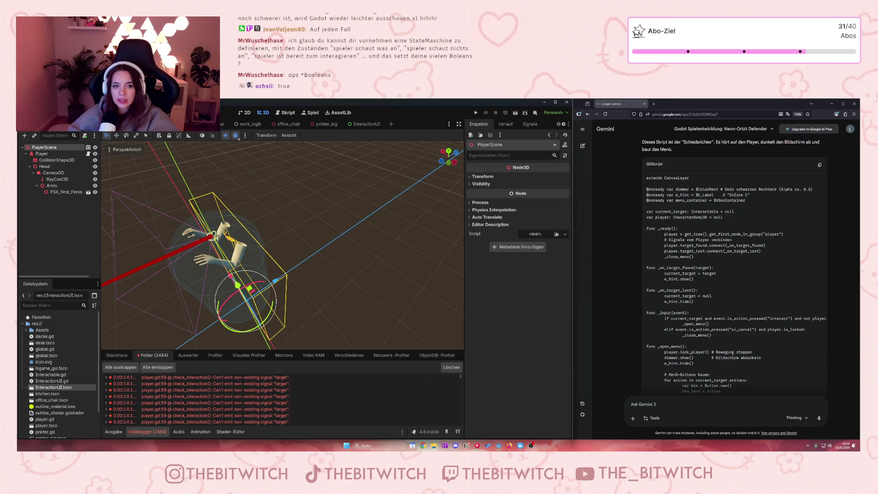
Switch to the Global scene tab to view the Global node.
click(222, 123)
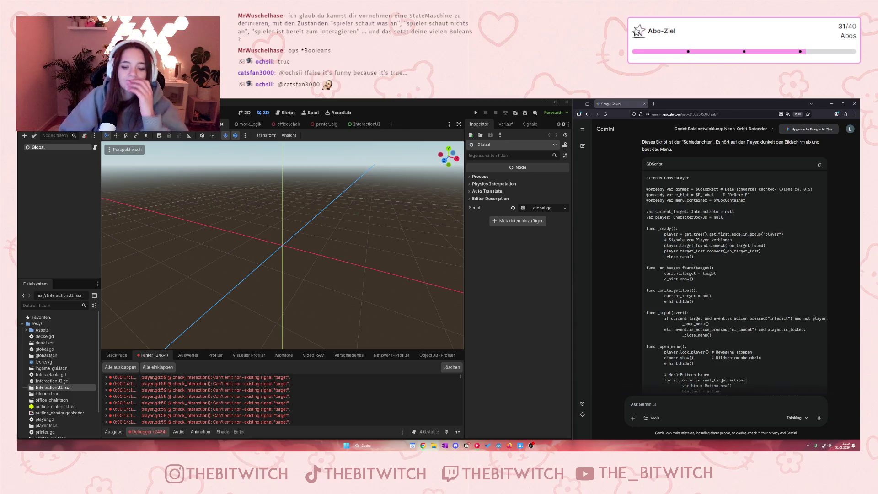
Clear the 2484 errors in the Fehler panel and return to PlayerScene with Ctrl+Shift+Tab.
click(450, 368)
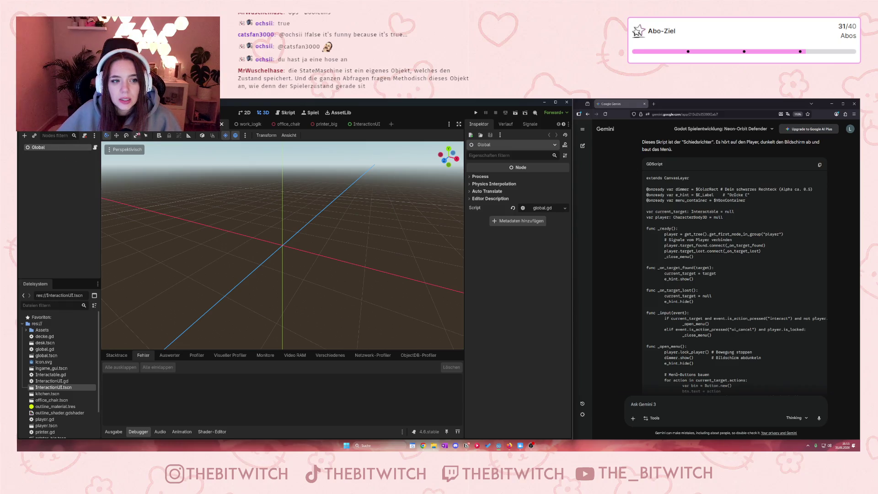
key(ctrl+shift+Tab)
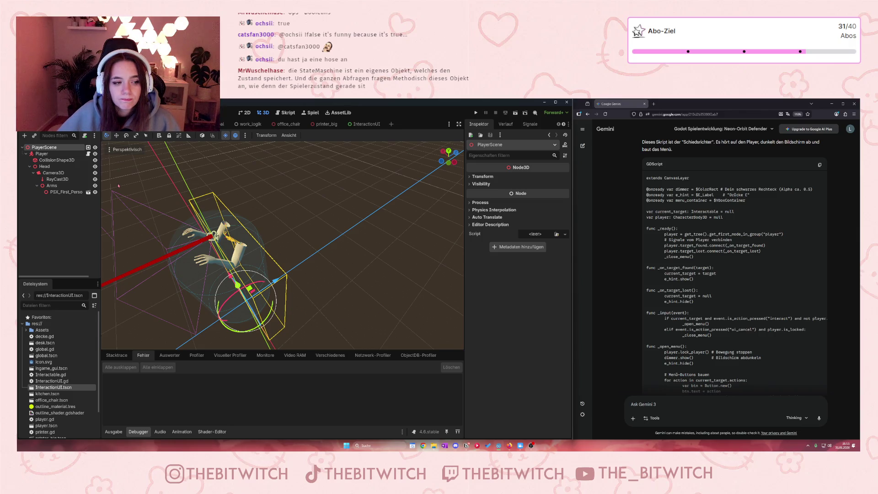
Return to the InteractionUI scene and open InteractionUI.gd in the script editor.
click(366, 124)
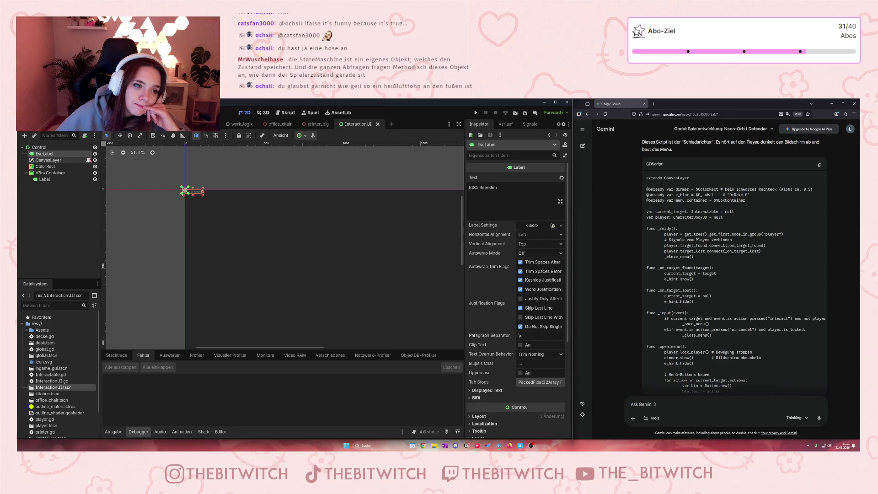
click(89, 161)
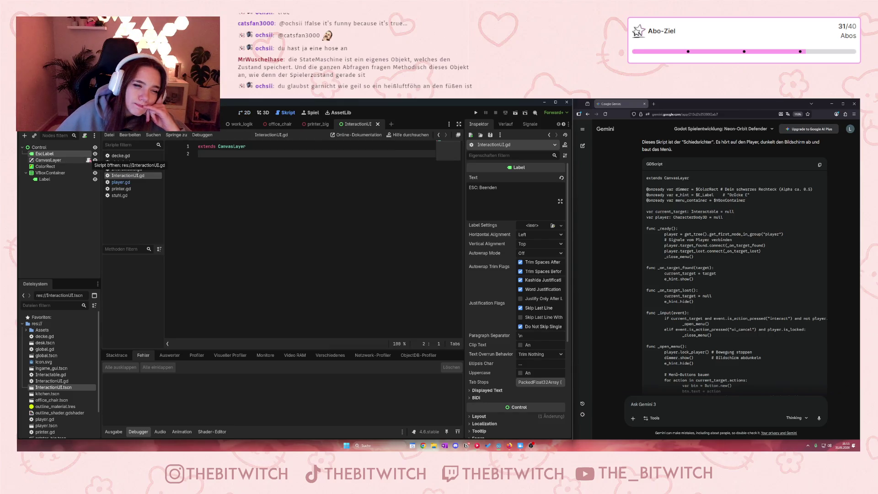
click(59, 147)
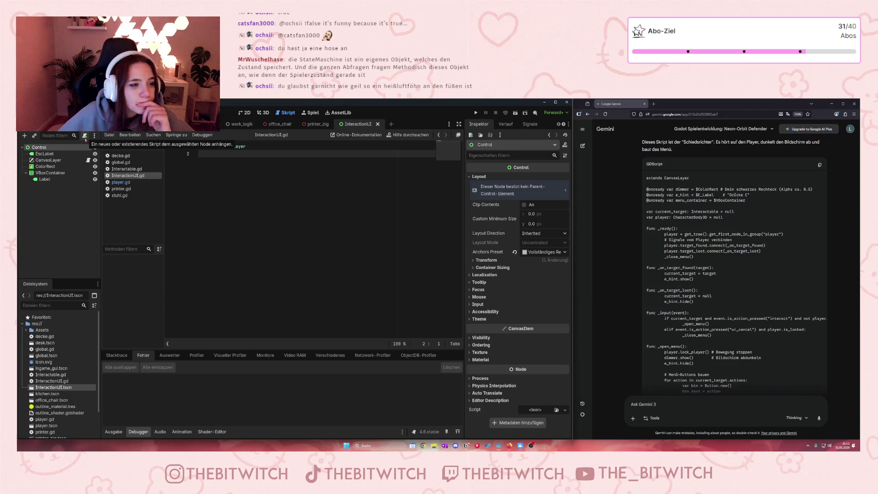
Drag CanvasLayer above EscLabel under Control in the Scene dock.
click(75, 162)
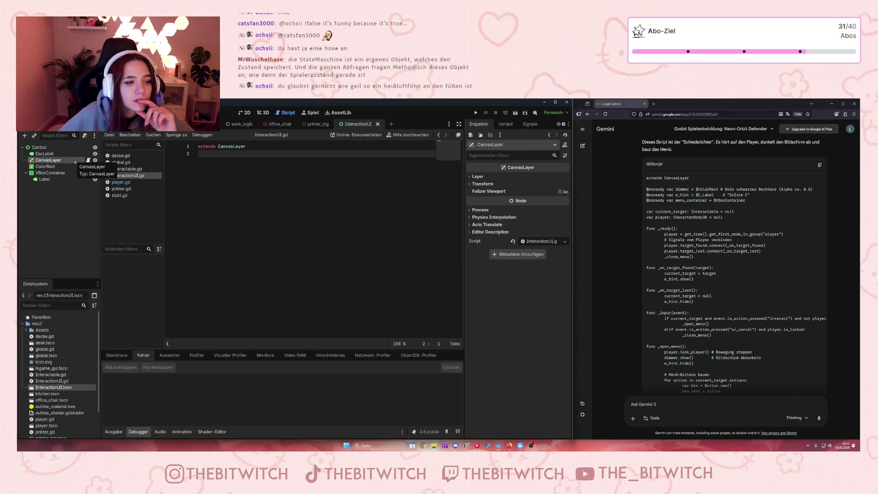
drag(75, 162, 64, 151)
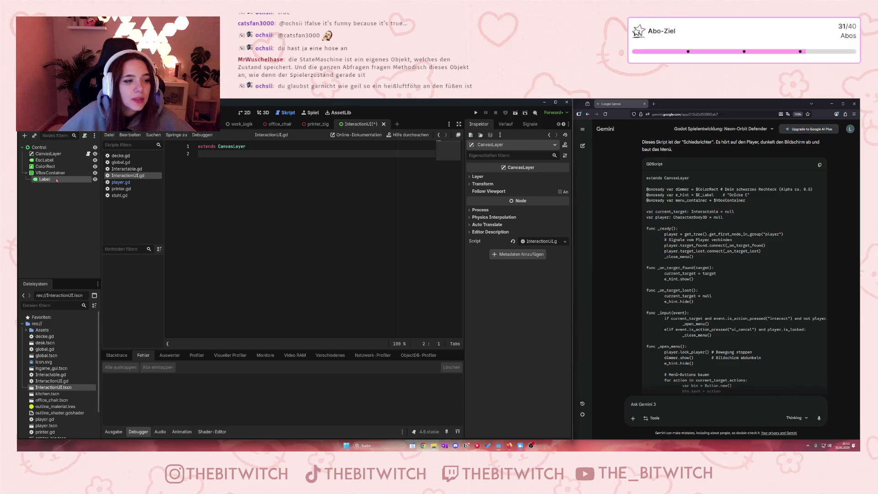
click(57, 180)
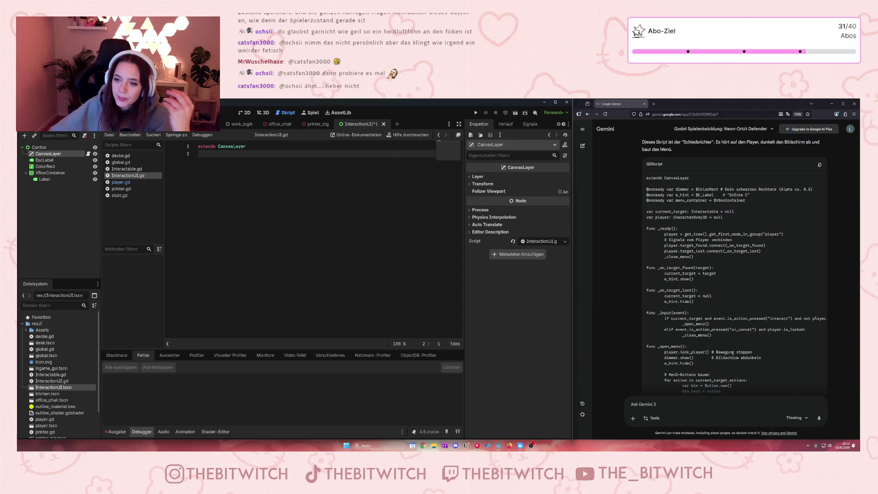
mouse_move(650, 189)
mouse_down()
mouse_move(755, 197)
mouse_move(749, 204)
mouse_up()
drag(695, 189, 699, 189)
drag(695, 189, 715, 189)
click(703, 199)
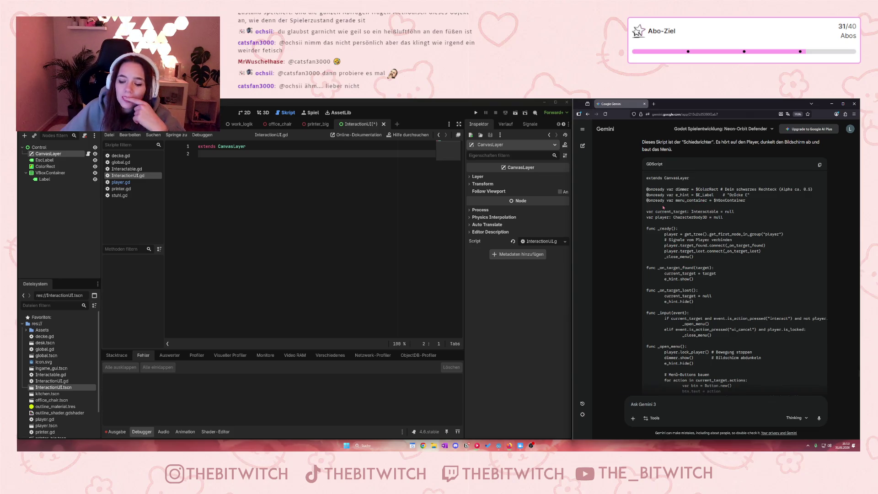
Insert a new line below extends CanvasLayer in InteractionUI.gd.
scroll(690, 193, up, 2)
scroll(680, 187, down, 2)
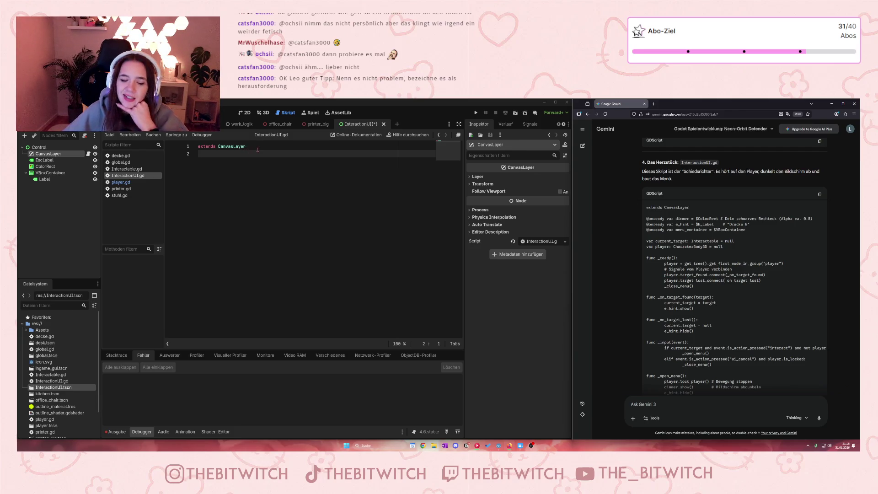
key(Return)
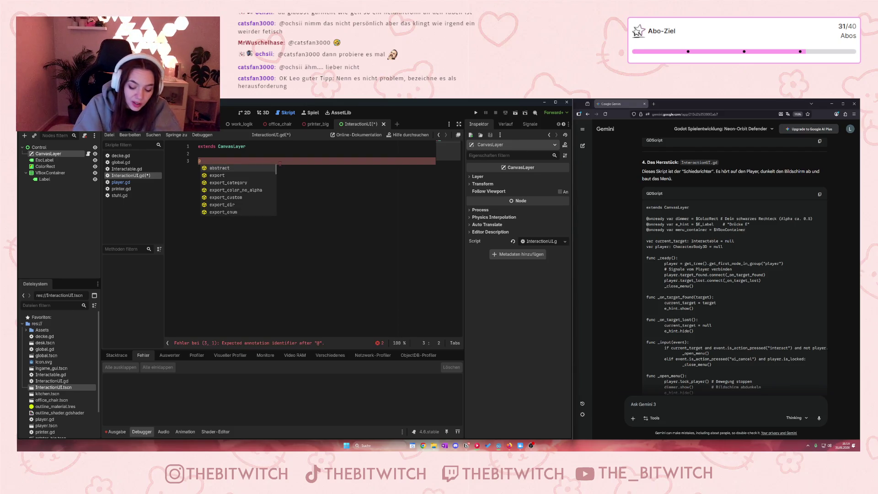
text(onready )
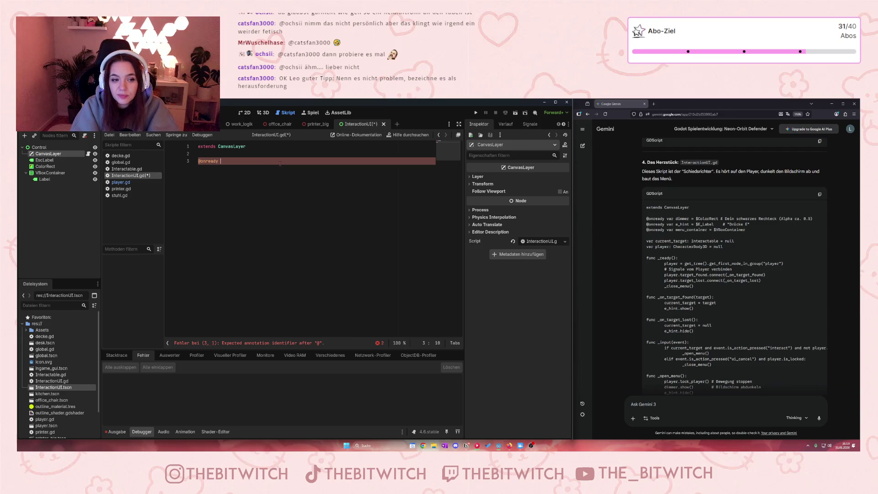
text(var dimmer = )
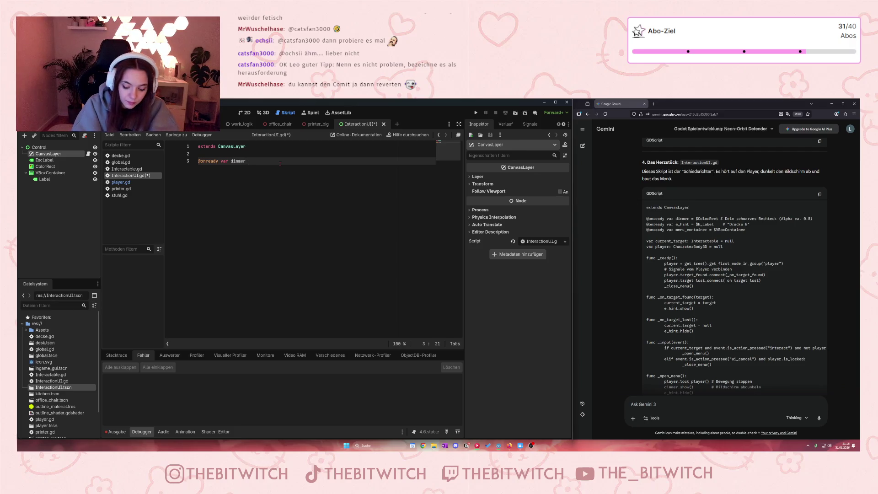
text($Color)
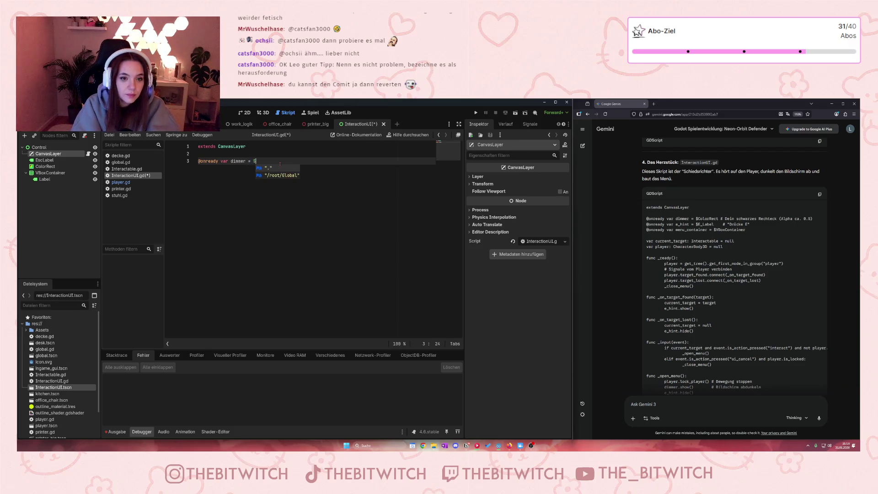
text(Rect)
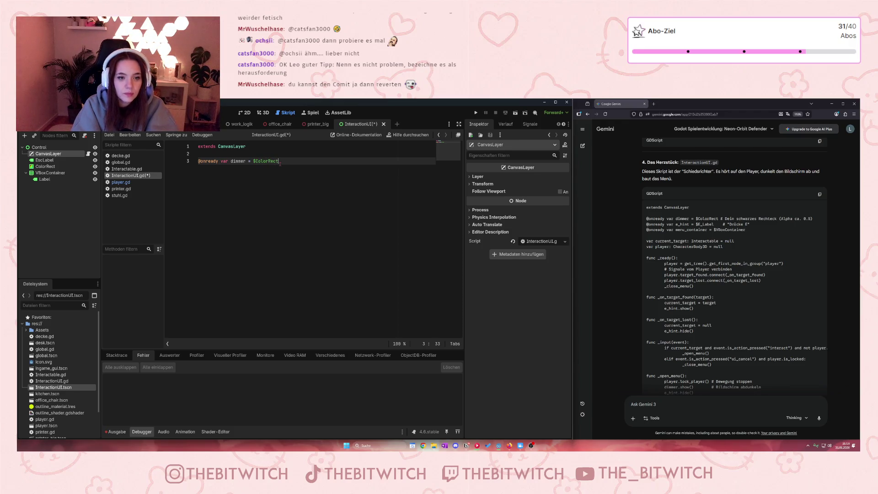
key(Return)
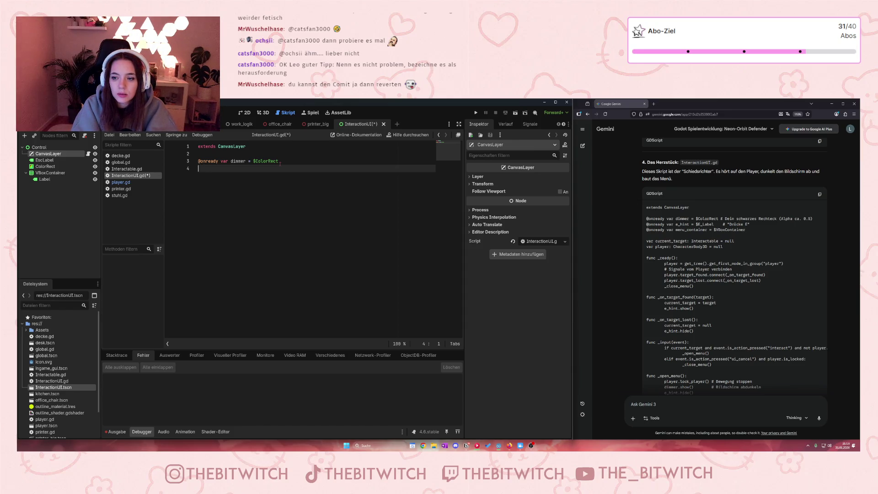
text(@onready )
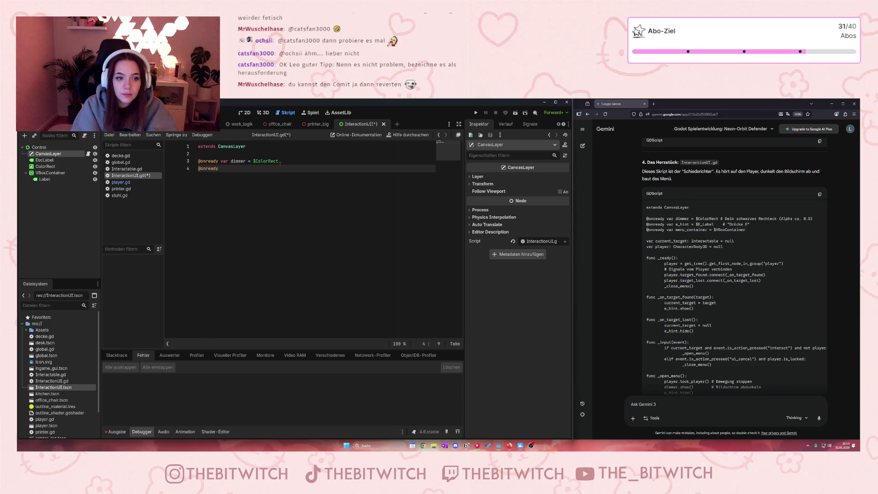
text(var )
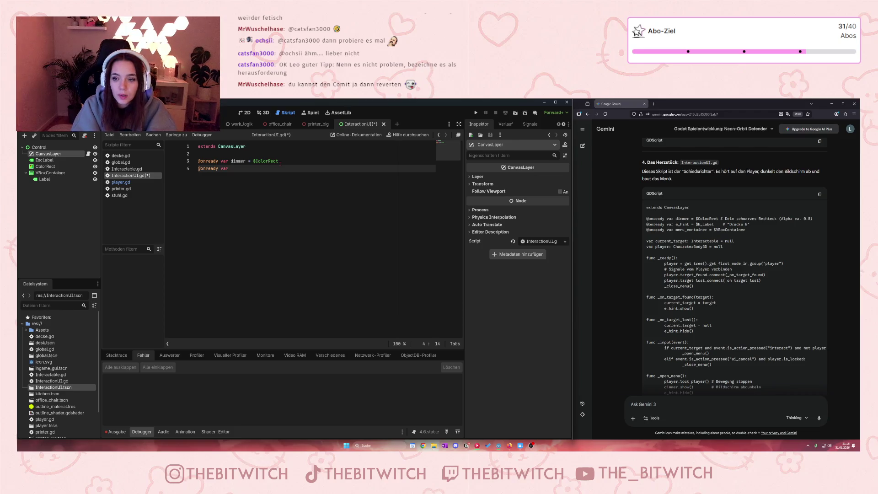
text(esc_h)
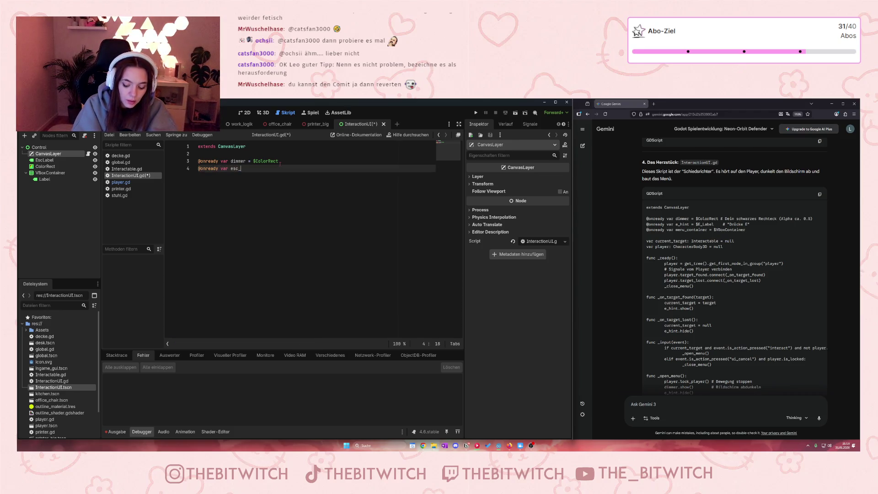
text(int)
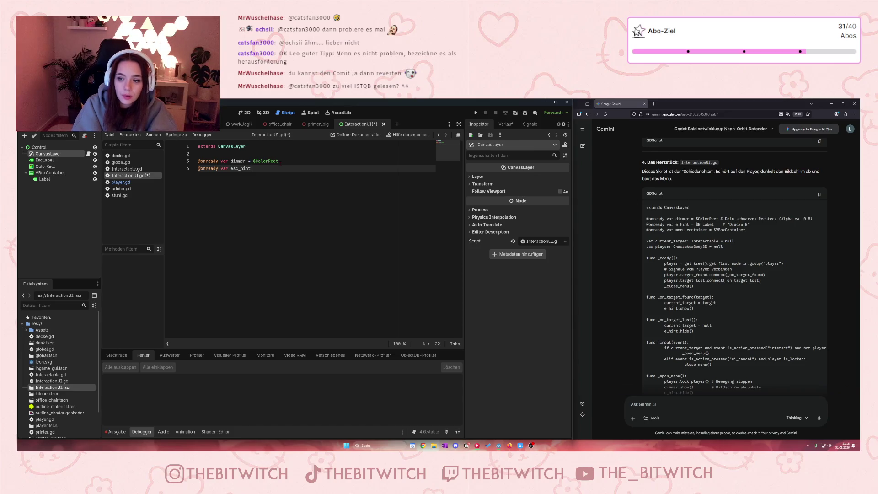
text(  = )
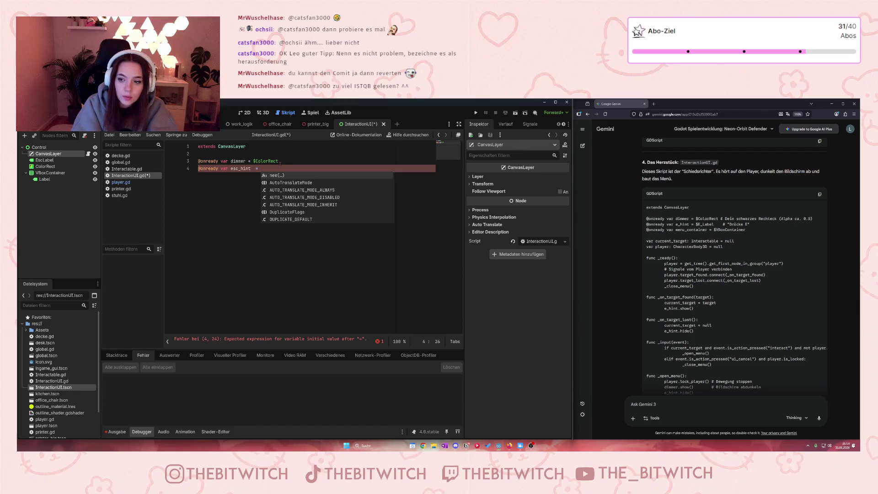
text($)
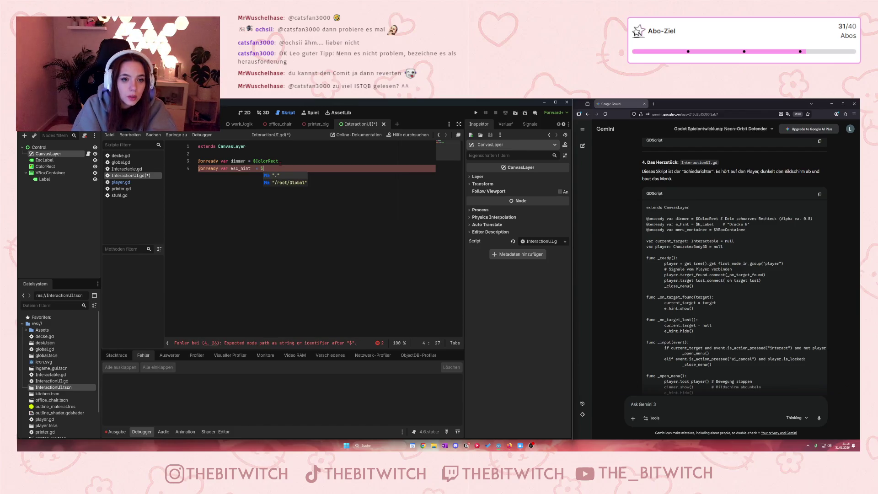
text(EscL)
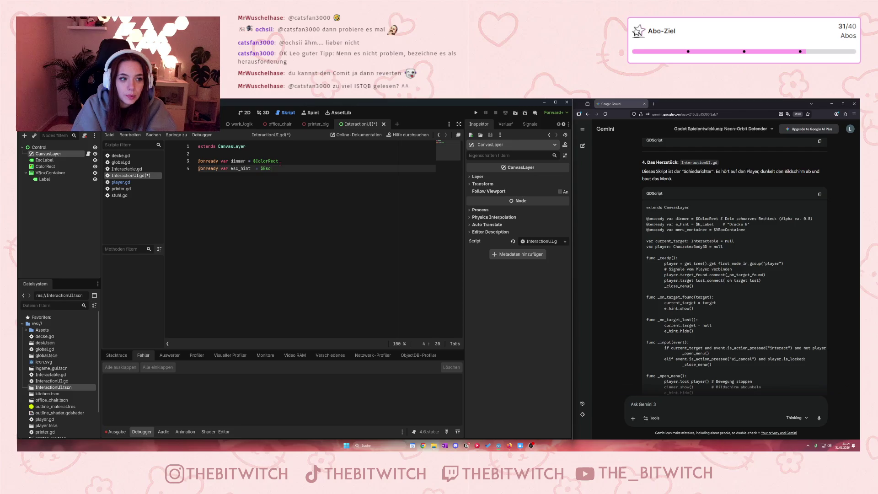
text(abel)
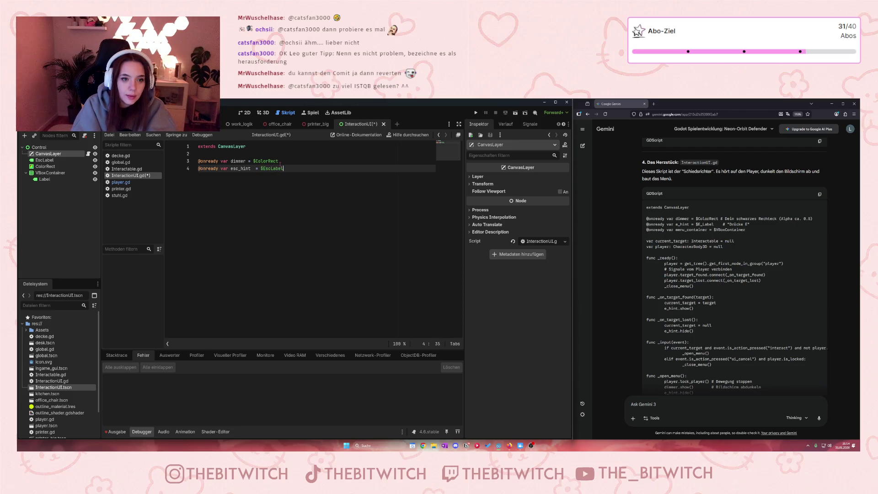
key(Return)
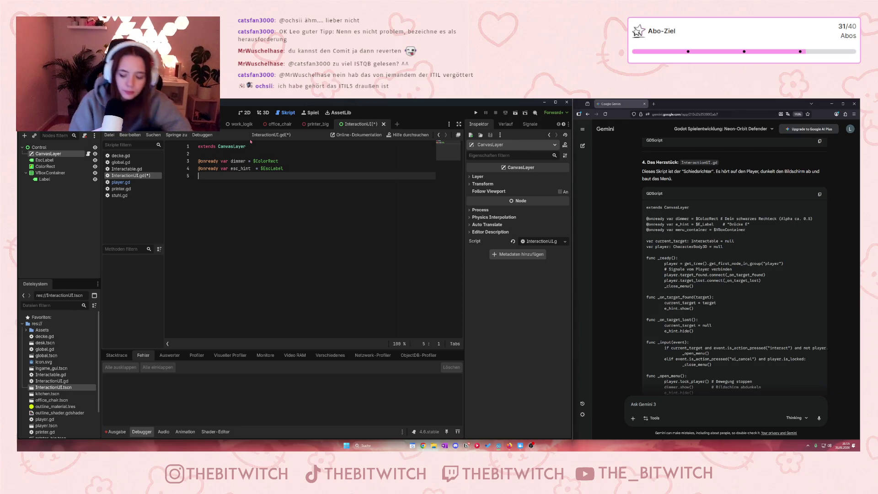
text(@onread)
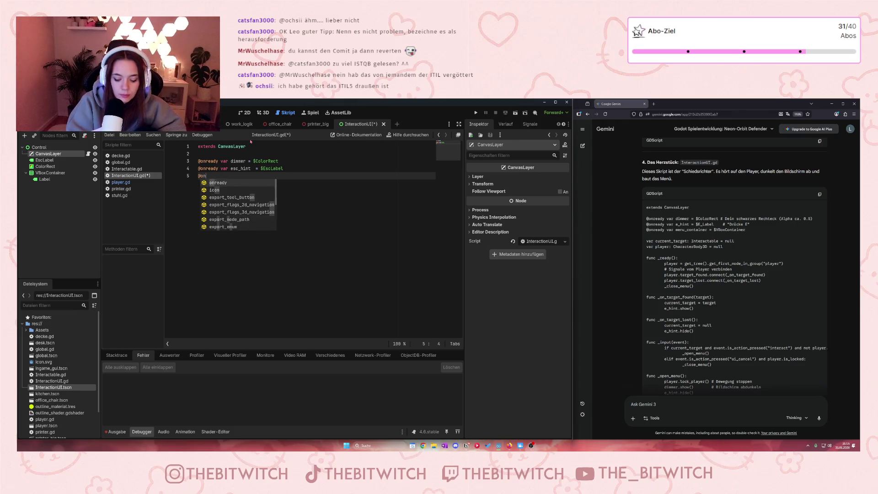
text(y va)
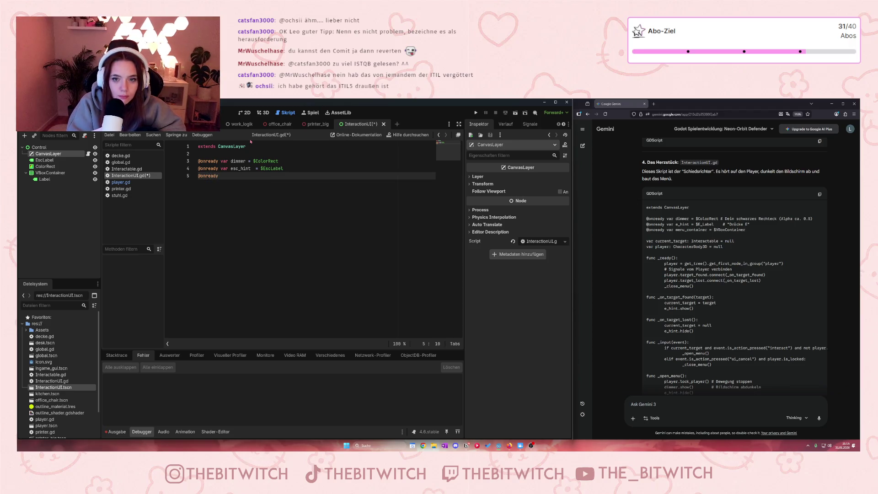
text(r menu_co)
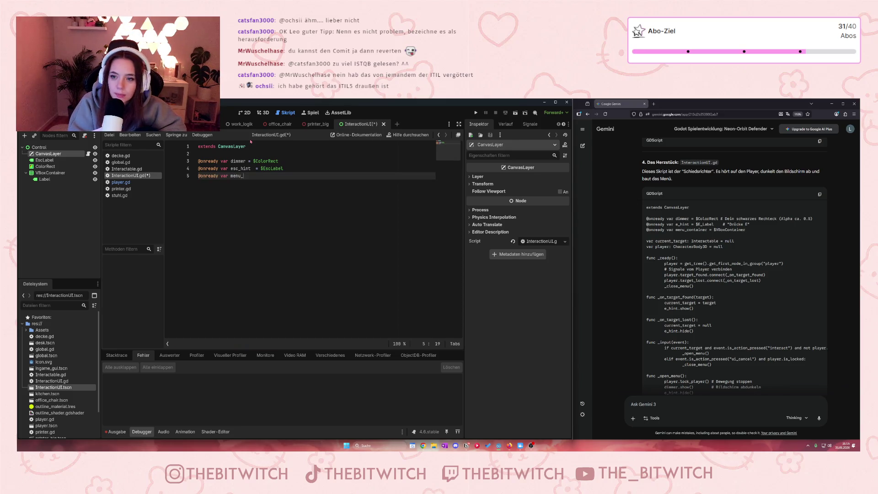
text(ntainer)
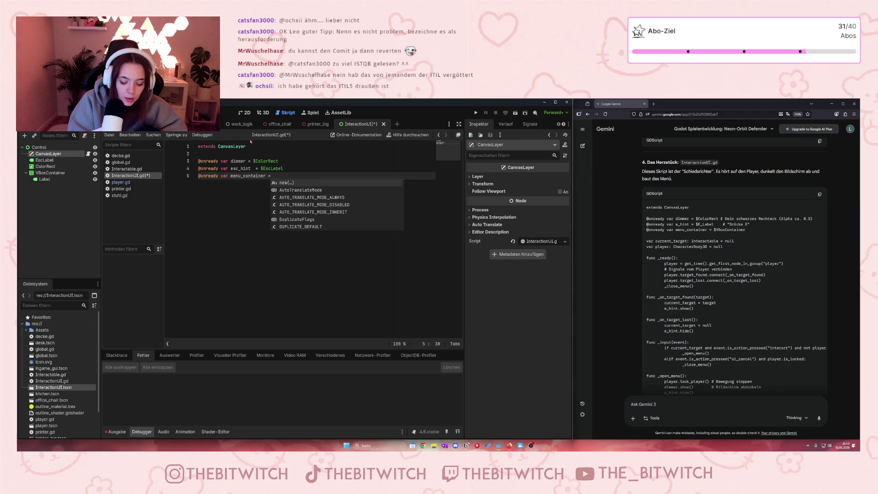
text( = )
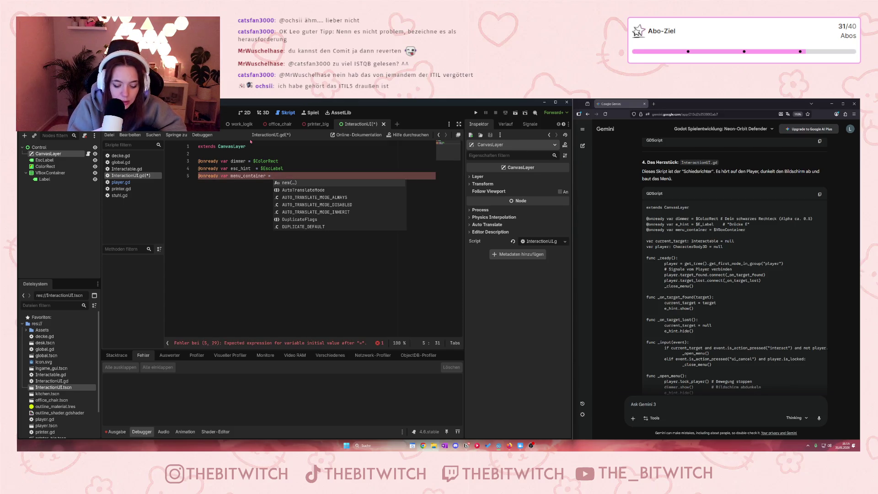
text($)
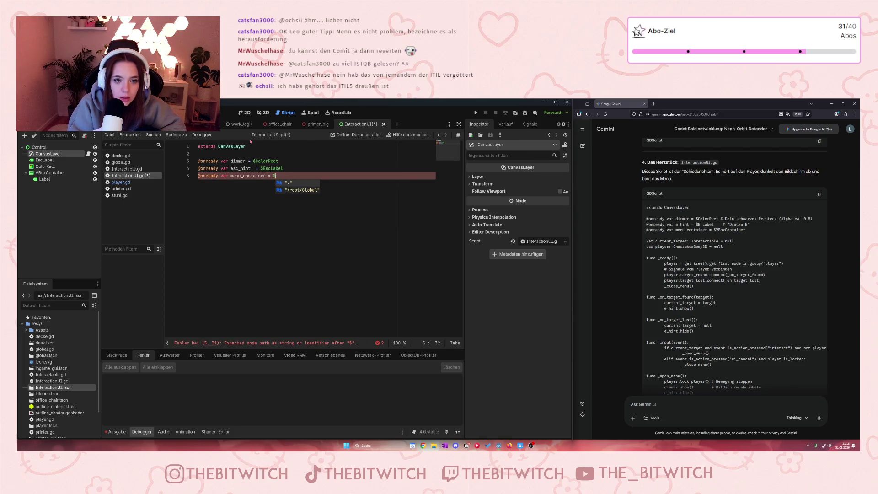
text(VBoxCont)
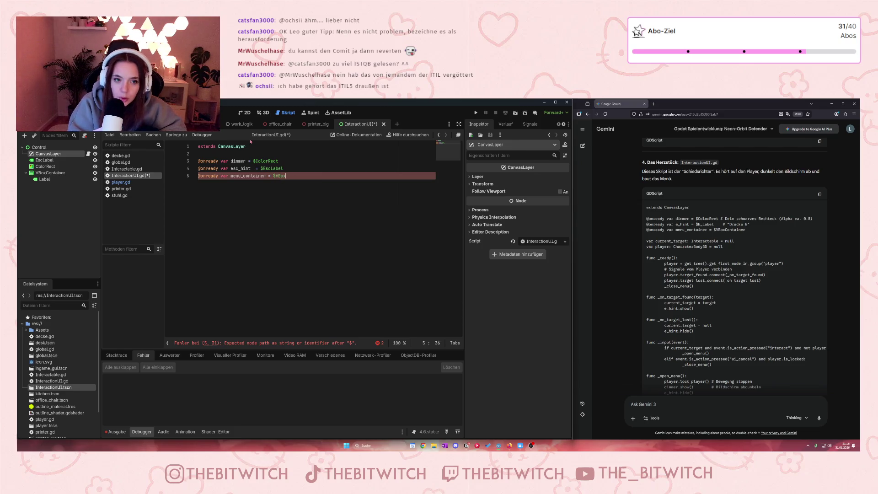
text(ainer  var current_target: Interactable = null var)
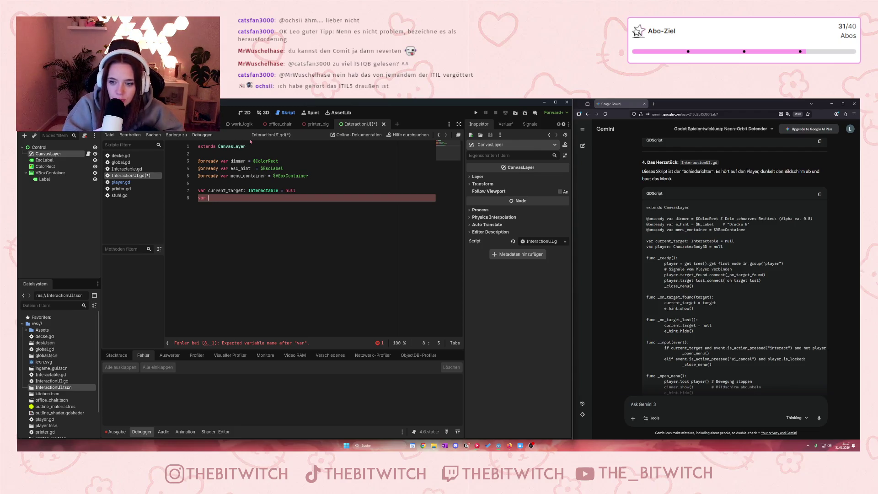
text(yer:)
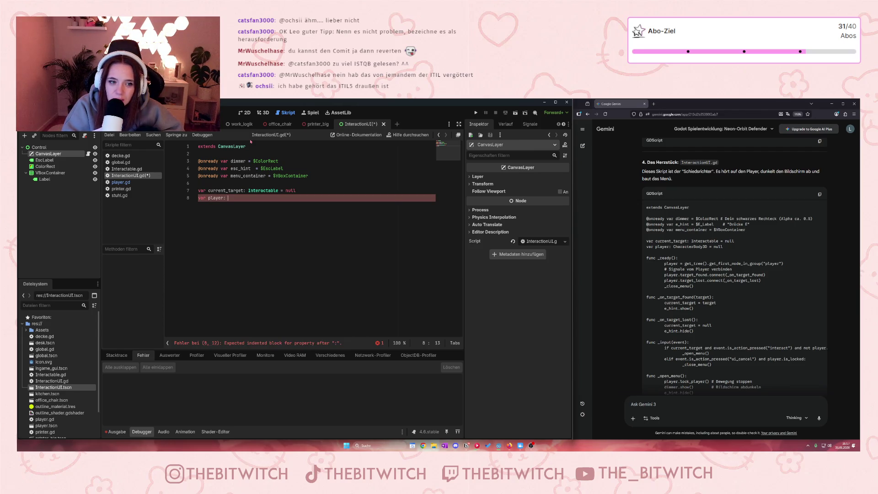
text(ara)
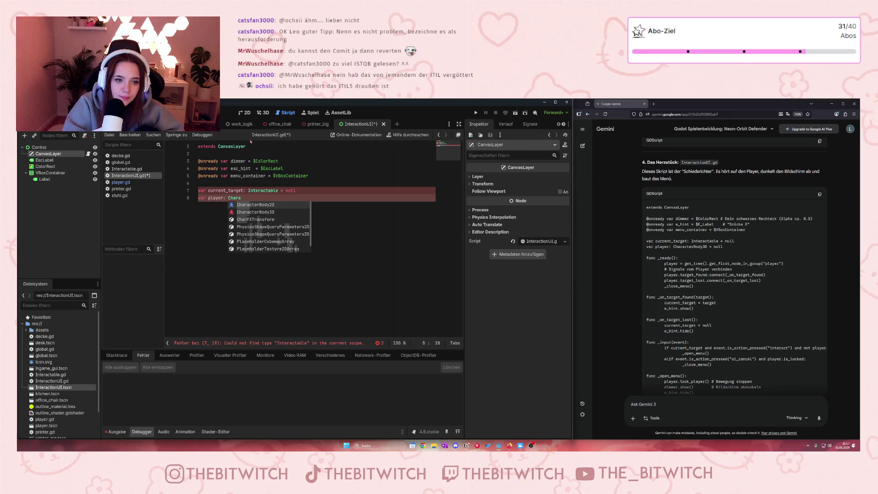
key(Down)
key(Return)
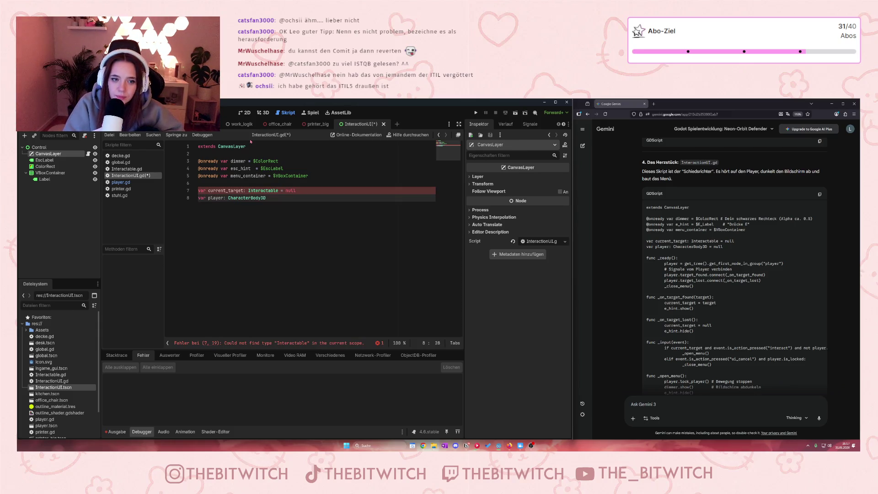
text(null)
key(Return)
key(Return)
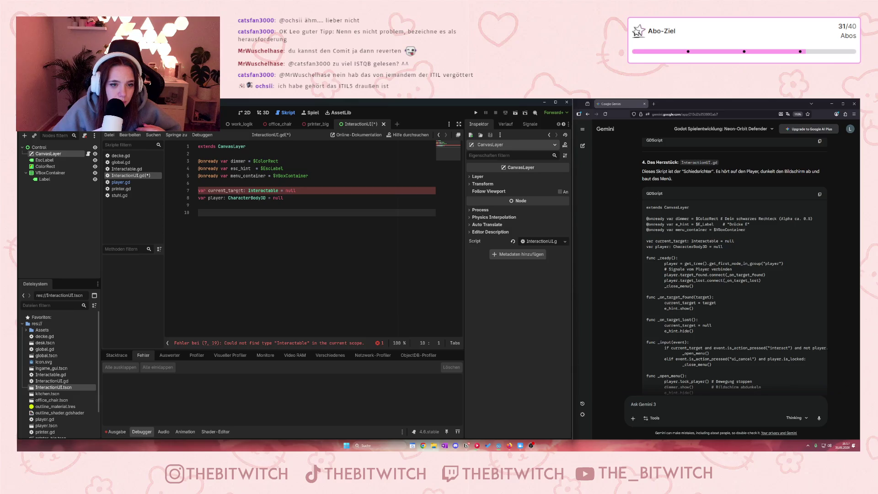
Show the Ausgabe output log, then start a 'godot vs' search in a new Firefox tab.
click(238, 190)
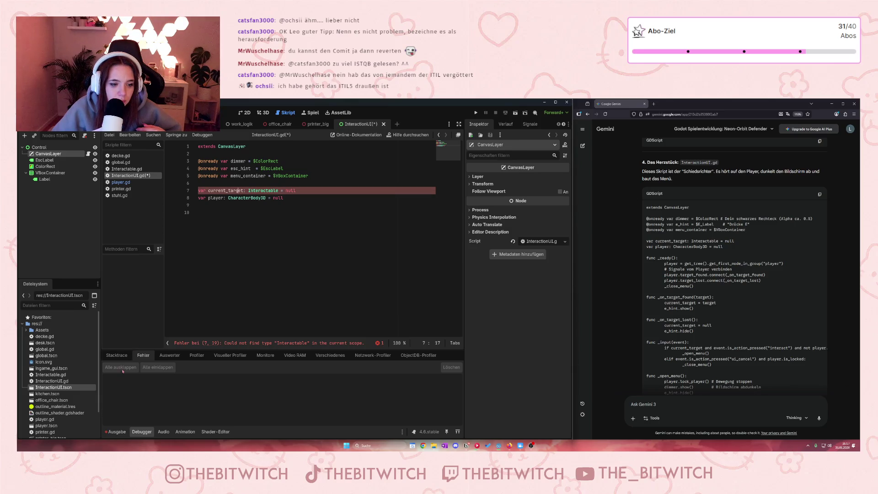
click(117, 431)
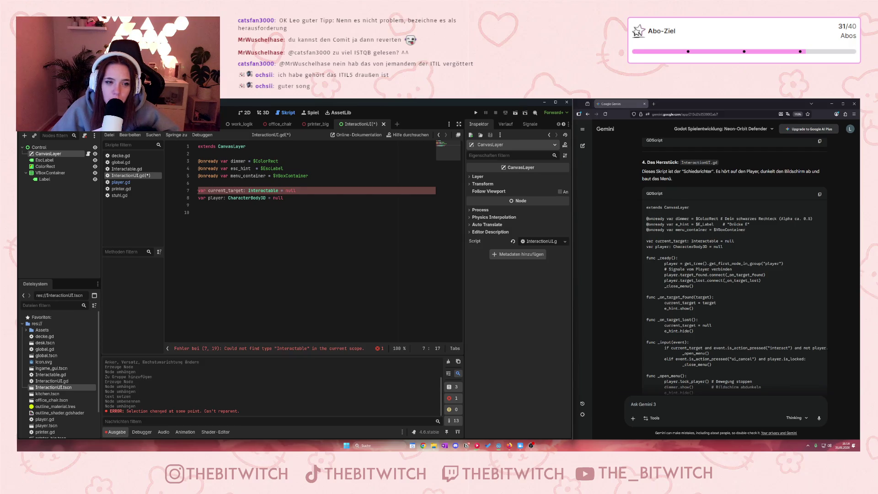
click(197, 190)
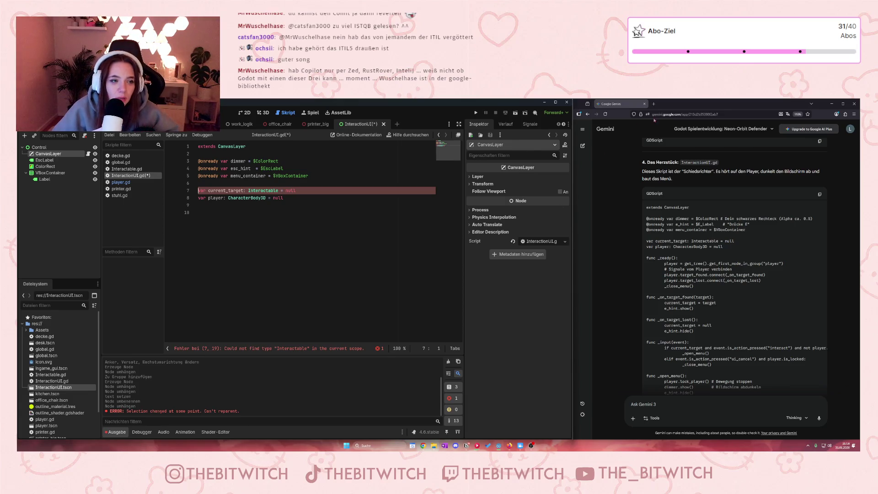
click(653, 104)
text(godot vs)
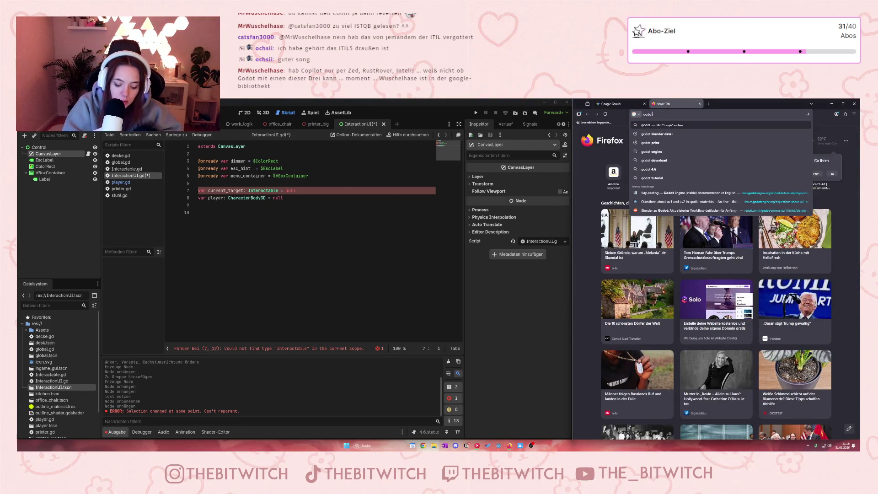